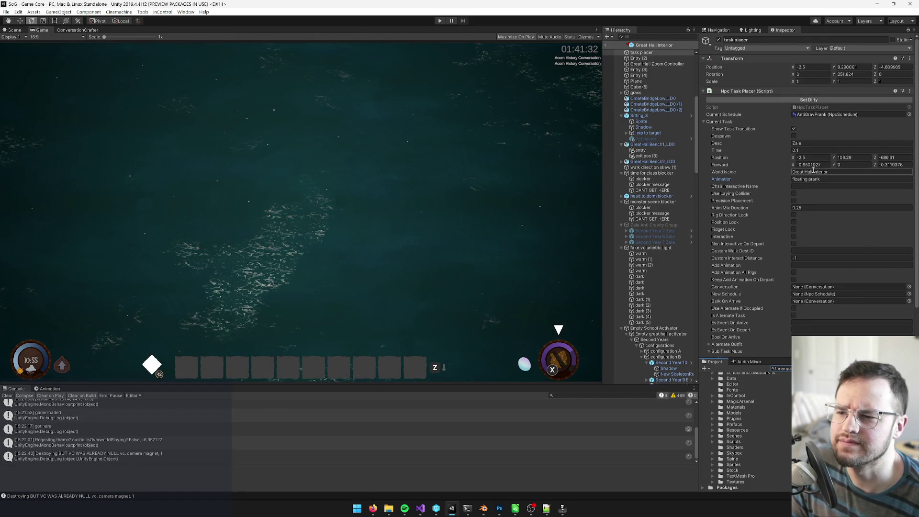
Open the Player Three Quarters atlas asset showing its 872 regions and clear the project search
scroll(817, 176, "down", 3)
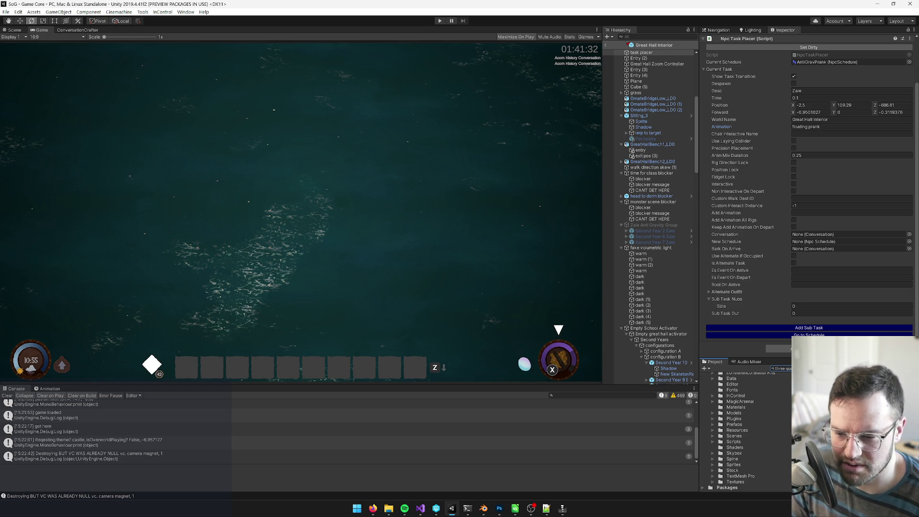
key("Down")
left_click(790, 368)
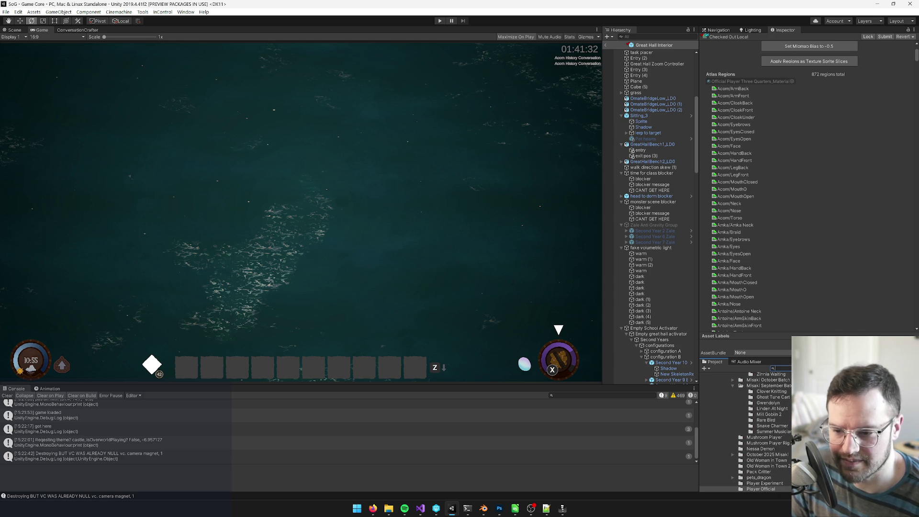
Open the Player Three Quarters skeleton data and browse its 127 animations
key("Down")
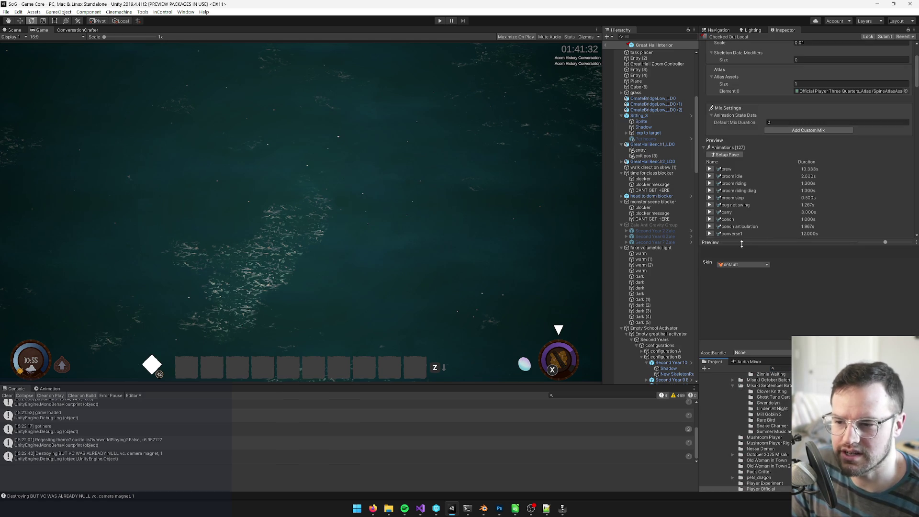
scroll(772, 229, "down", 10)
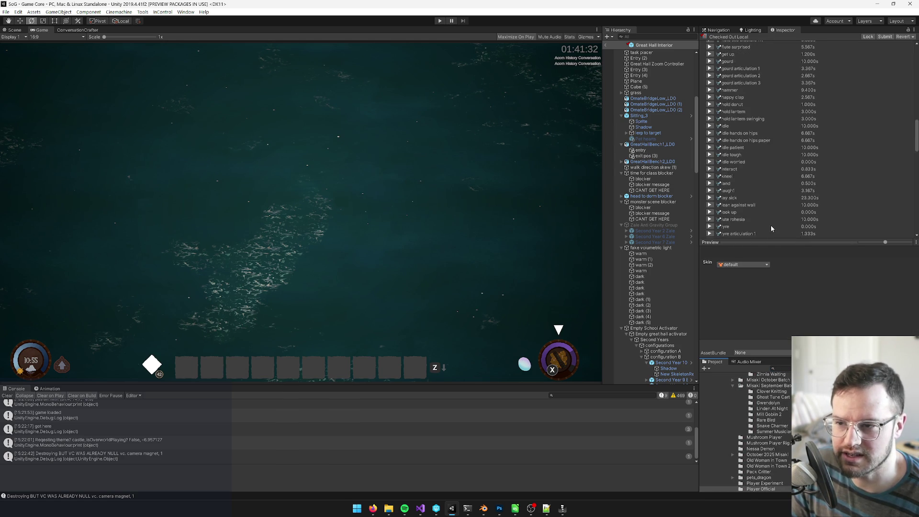
scroll(731, 125, "up", 10)
scroll(733, 139, "down", 3)
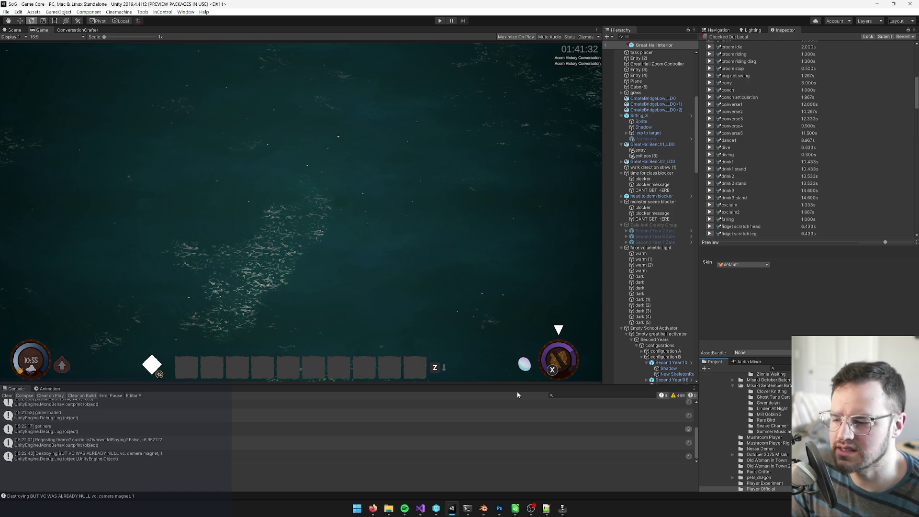
Check the floating prank animation in Spine Pro, then return to Unity
left_click(563, 509)
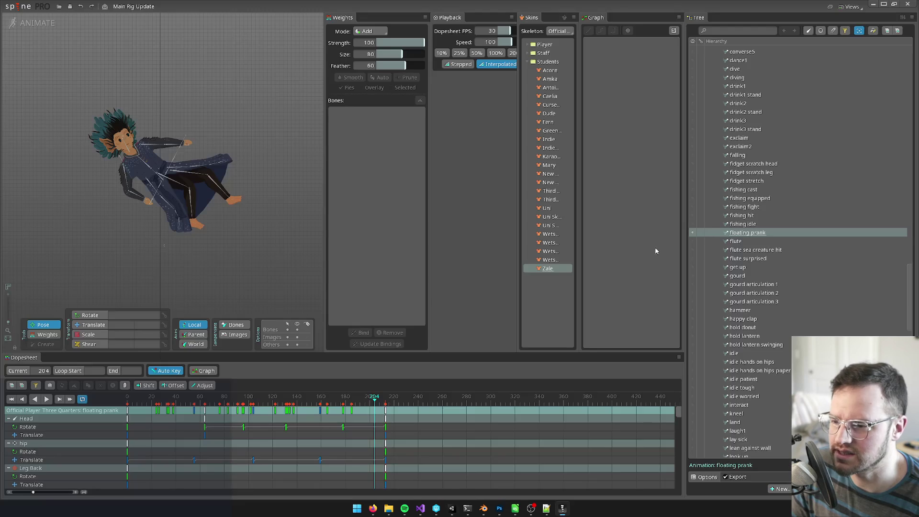
left_click(874, 4)
scroll(752, 114, "down", 3)
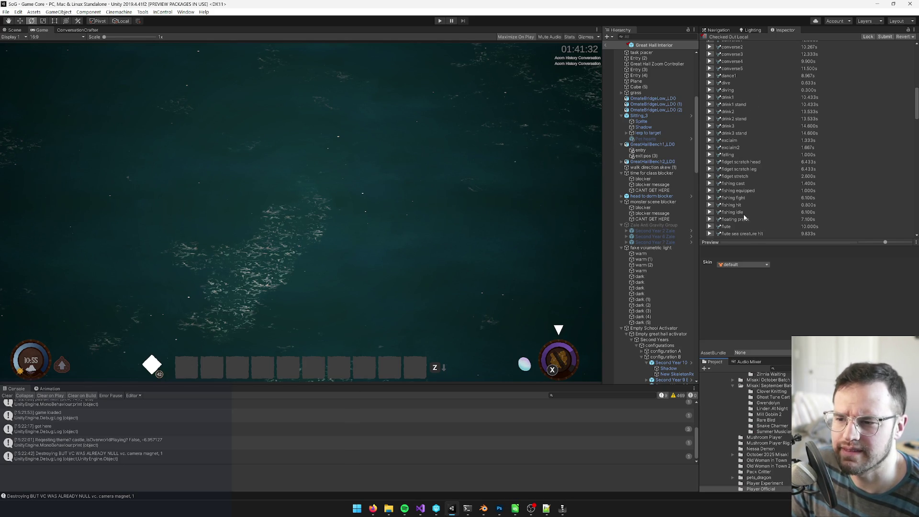
Preview the floating prank animation, then search the project for 'anti' to find AntiGravPrank
left_click(709, 220)
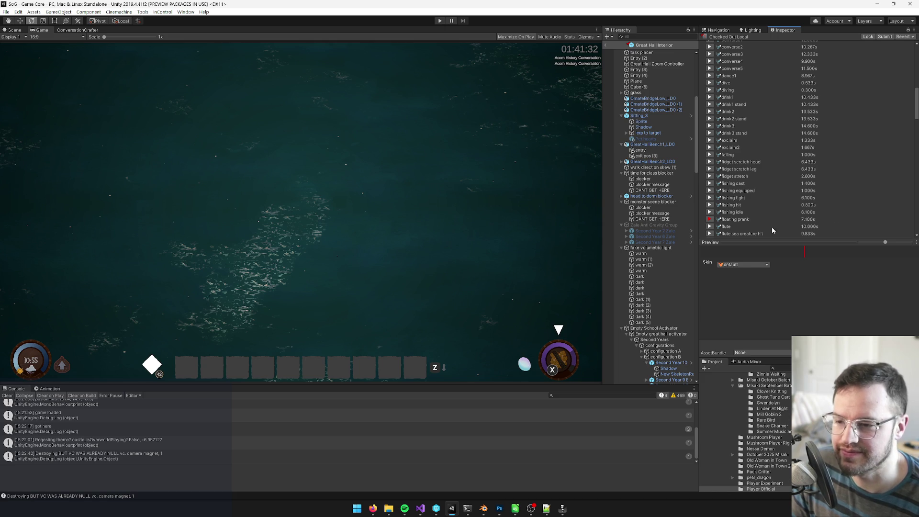
scroll(824, 211, "up", 10)
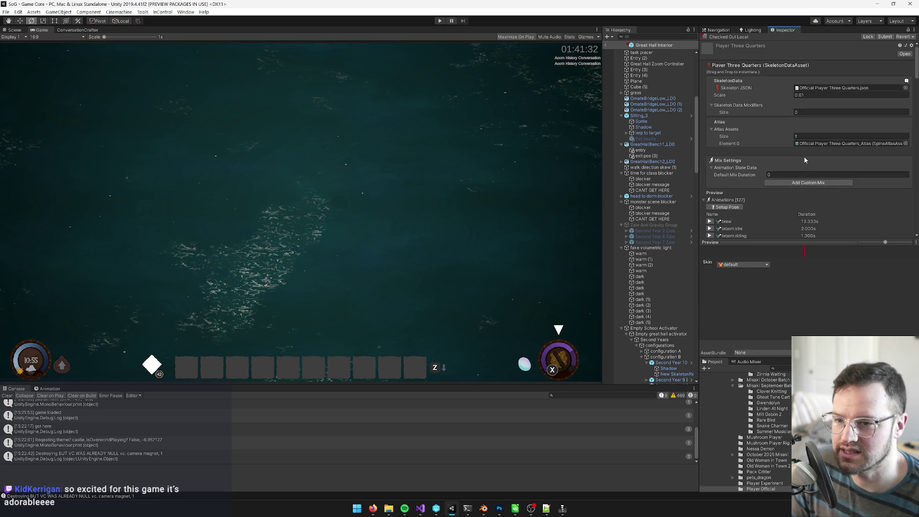
scroll(805, 160, "down", 10)
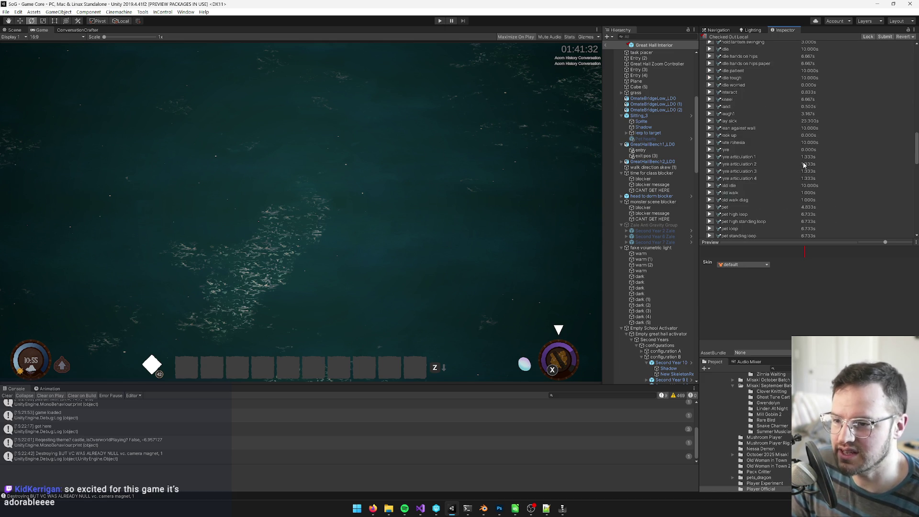
scroll(802, 163, "up", 10)
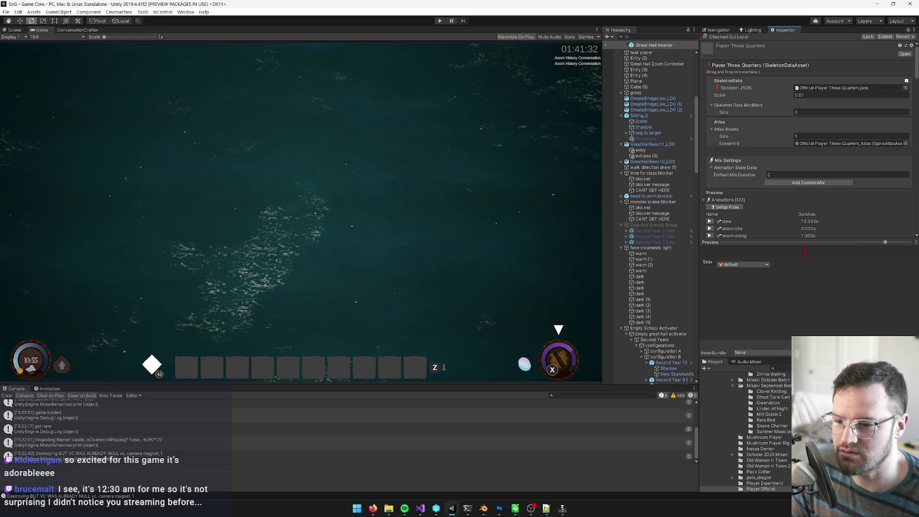
left_click(773, 369)
type("ant")
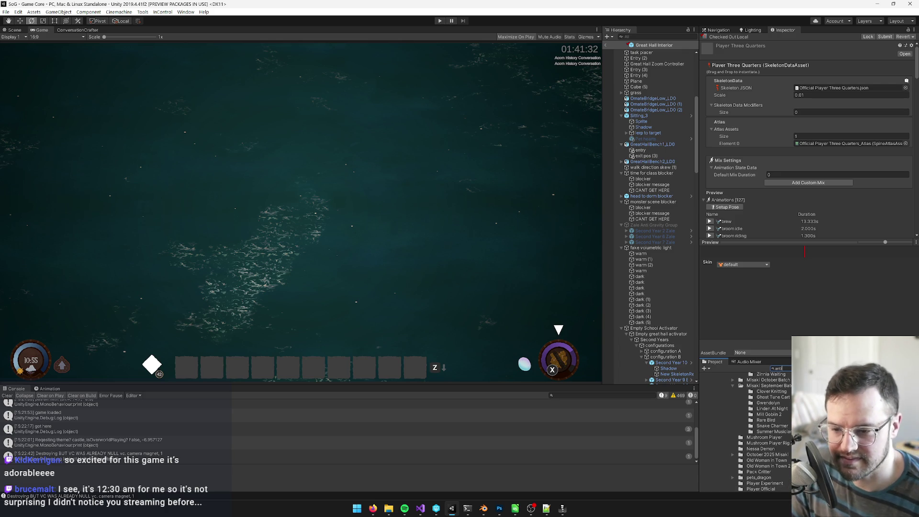
type("i")
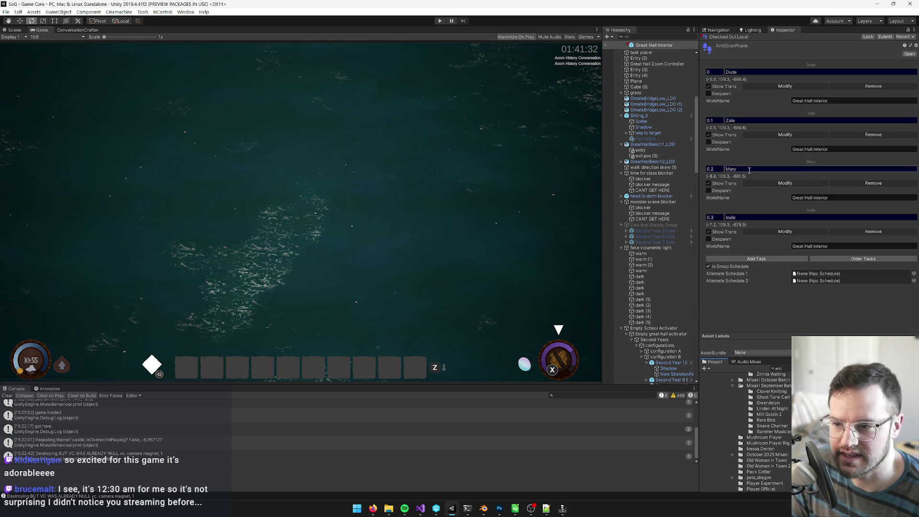
Open the AntiGravPrank schedule and load Dude's task into the task placer, discarding prefab changes
left_click(783, 184)
key("Tab")
key("Tab")
key("Tab")
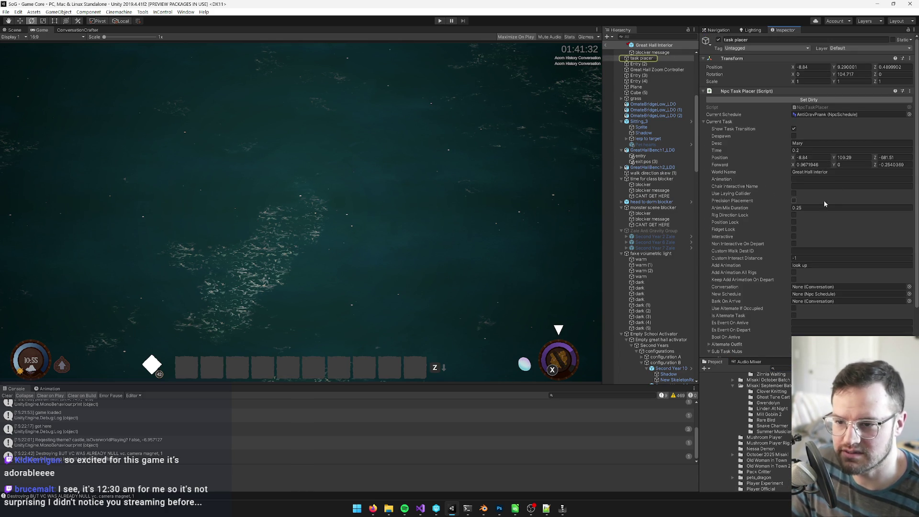
left_click(808, 116)
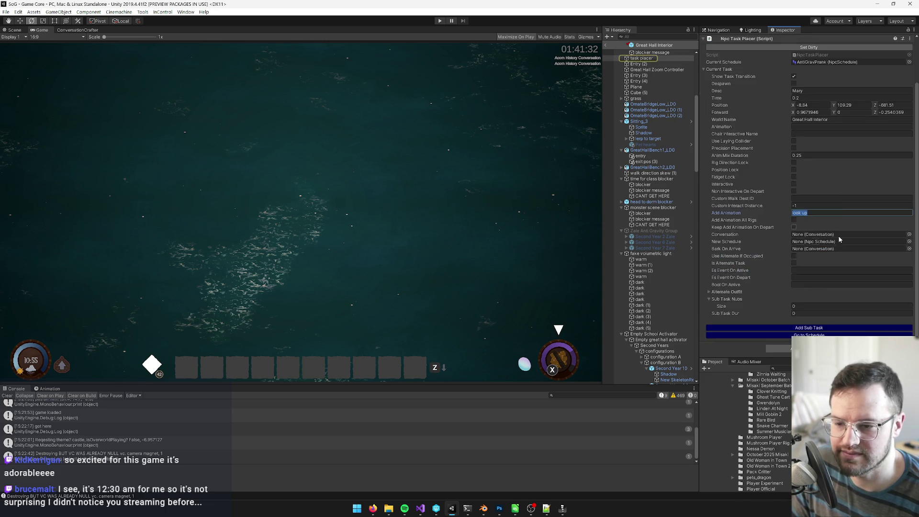
double_click(809, 115)
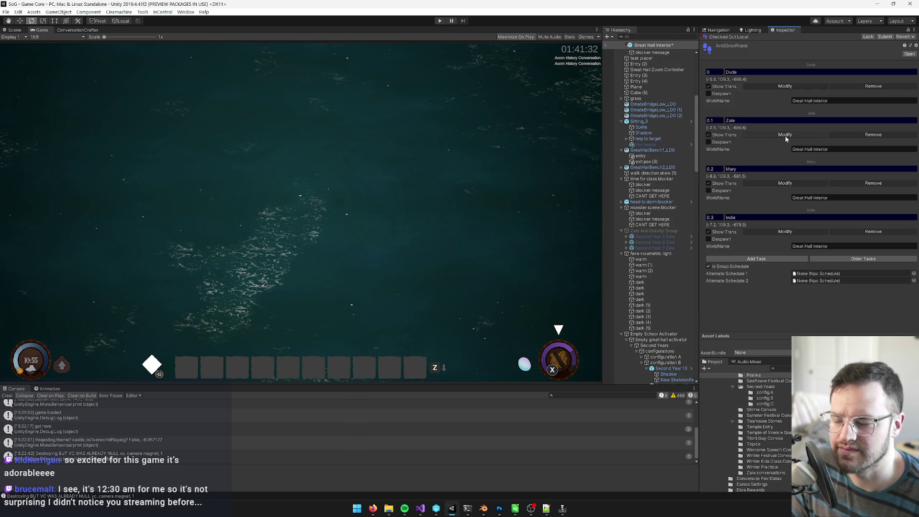
left_click(765, 87)
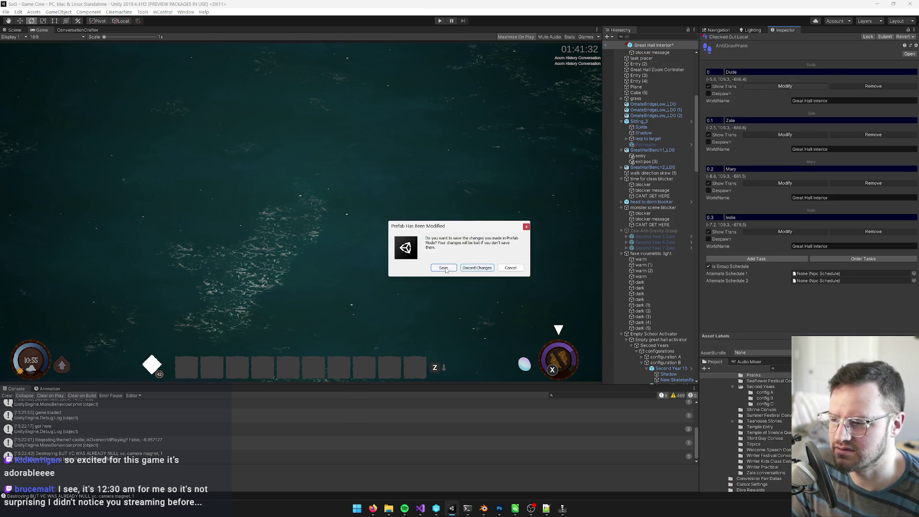
left_click(476, 268)
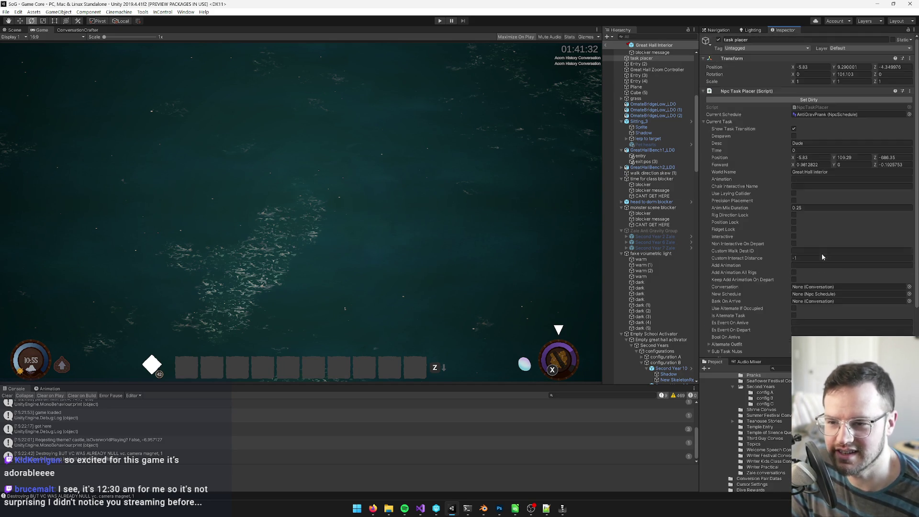
Edit Dude's task world name and custom interact distance, then go back to the schedule
left_click(844, 171)
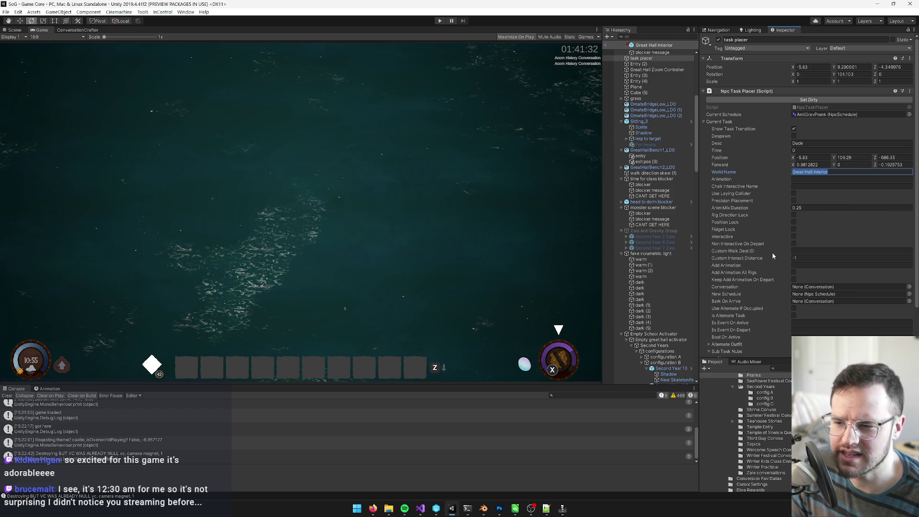
left_click(803, 186)
left_click(809, 258)
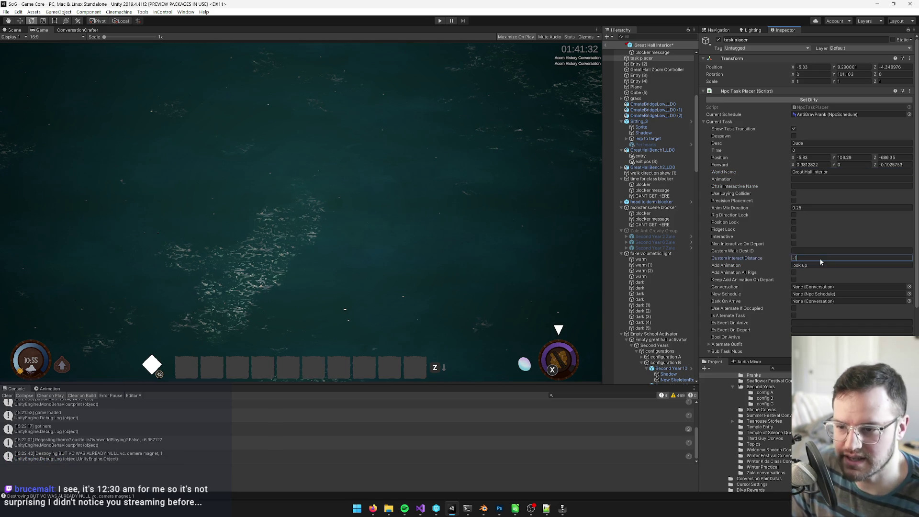
scroll(813, 327, "down", 3)
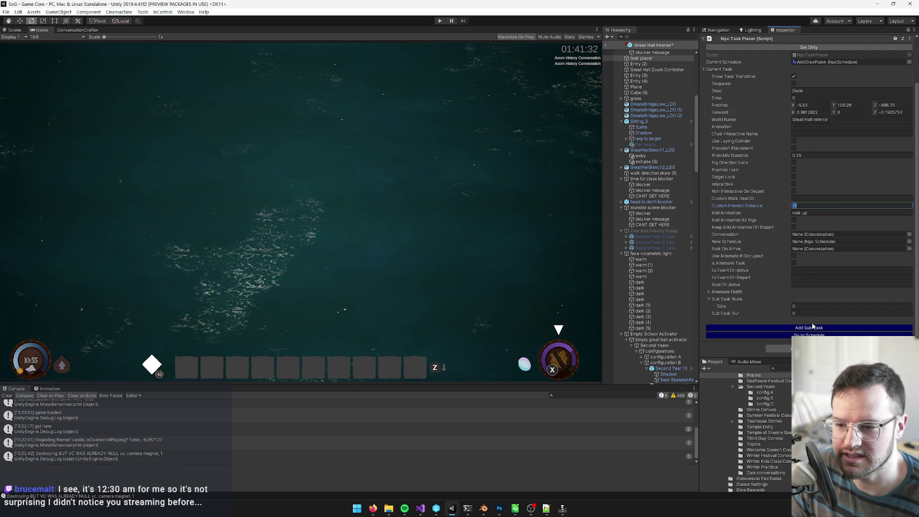
left_click(808, 334)
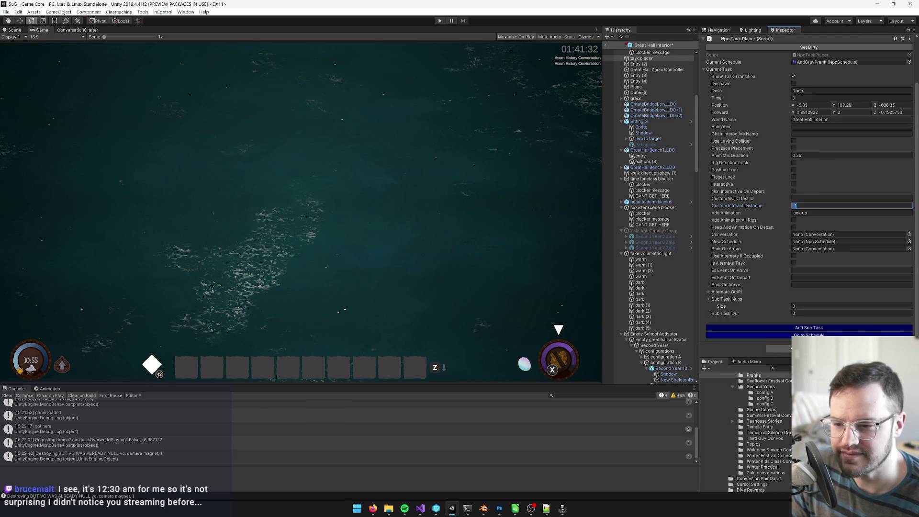
Move Dude's task placer left to X -7.4, Z -4.04 and save the Great Hall Interior prefab
left_click(15, 31)
left_click(567, 46)
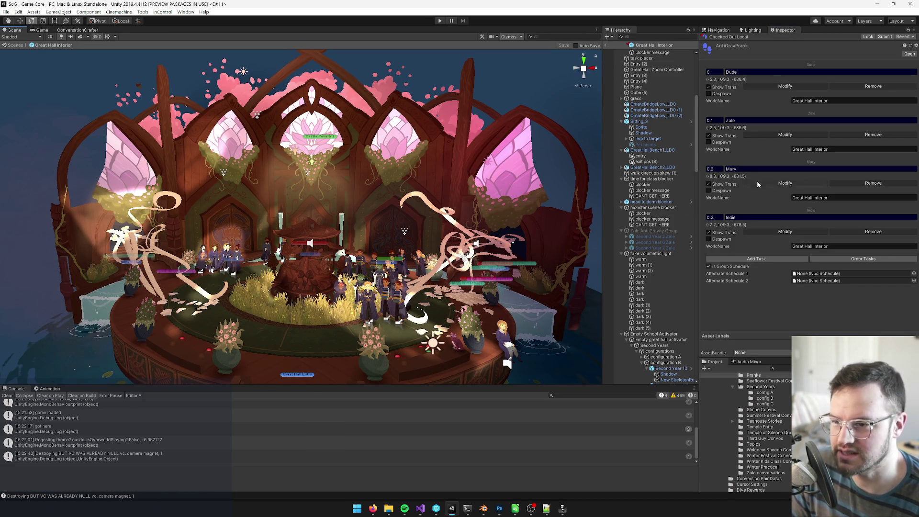
left_click(769, 84)
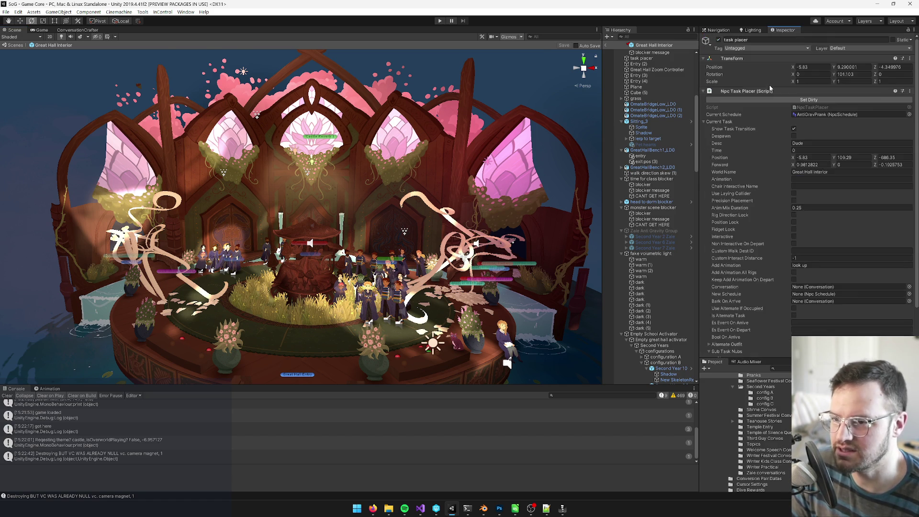
scroll(281, 282, "up", 10)
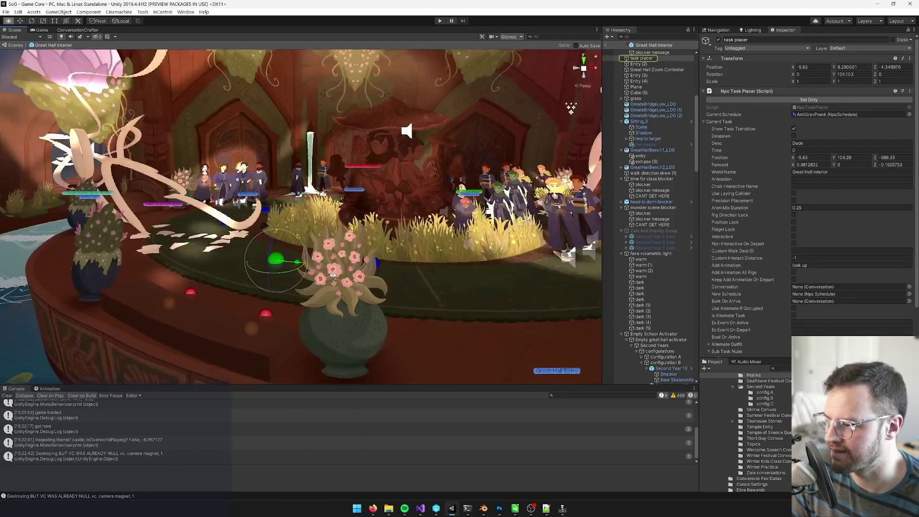
scroll(337, 257, "up", 3)
scroll(337, 278, "down", 8)
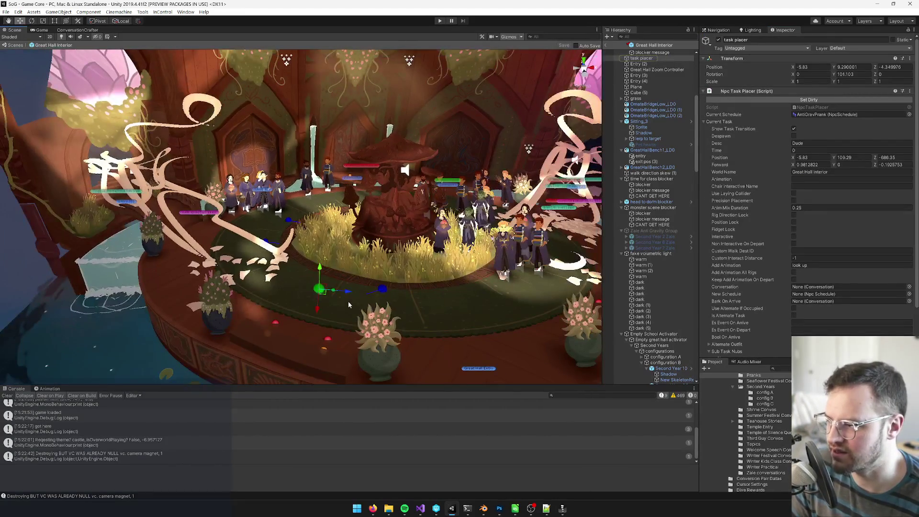
left_click_drag(338, 297, 314, 297)
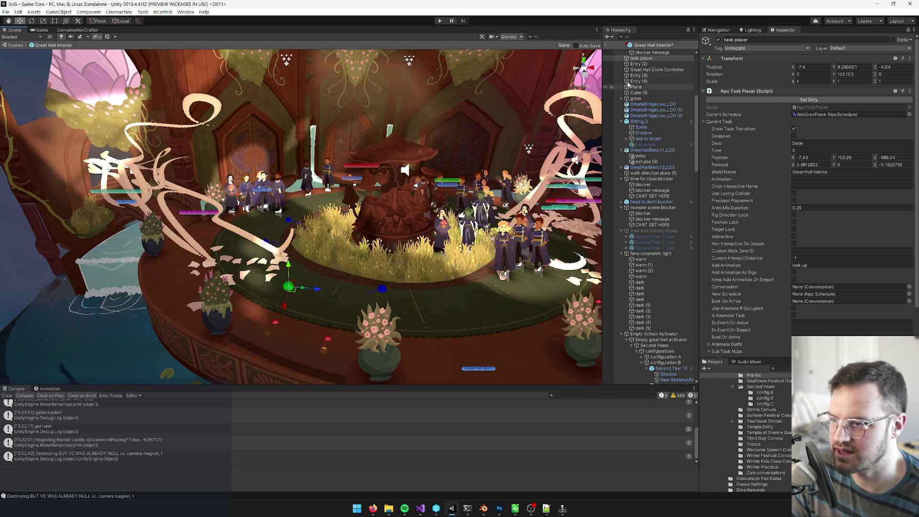
left_click(564, 45)
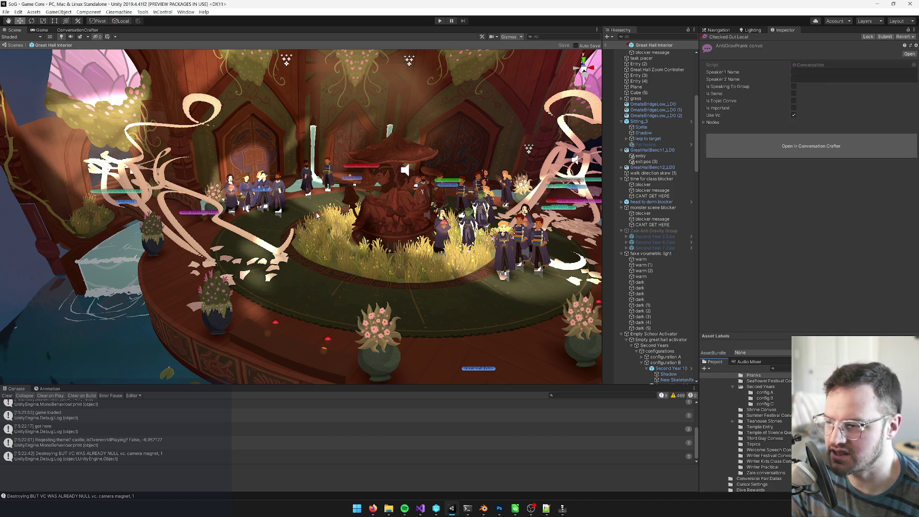
Review the AntiGravPrank conversation's five dialogue nodes, then switch to Visual Studio
left_click(77, 30)
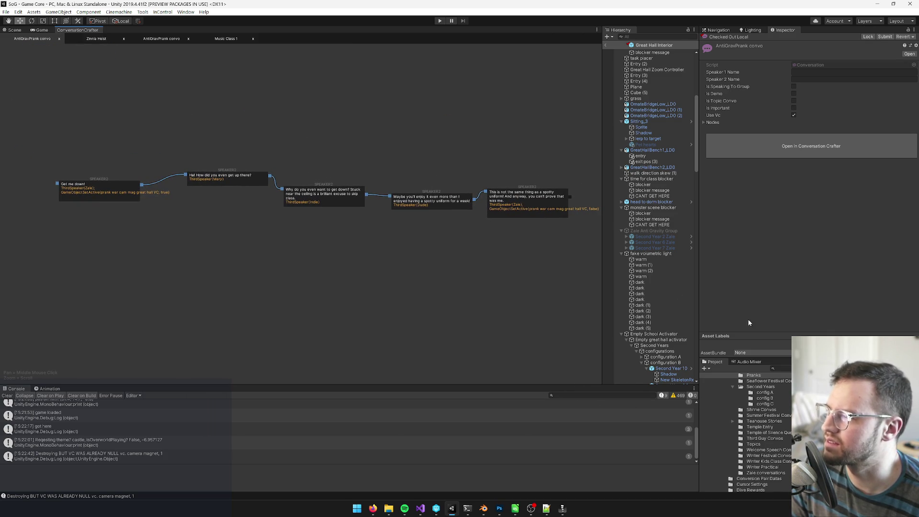
left_click(779, 368)
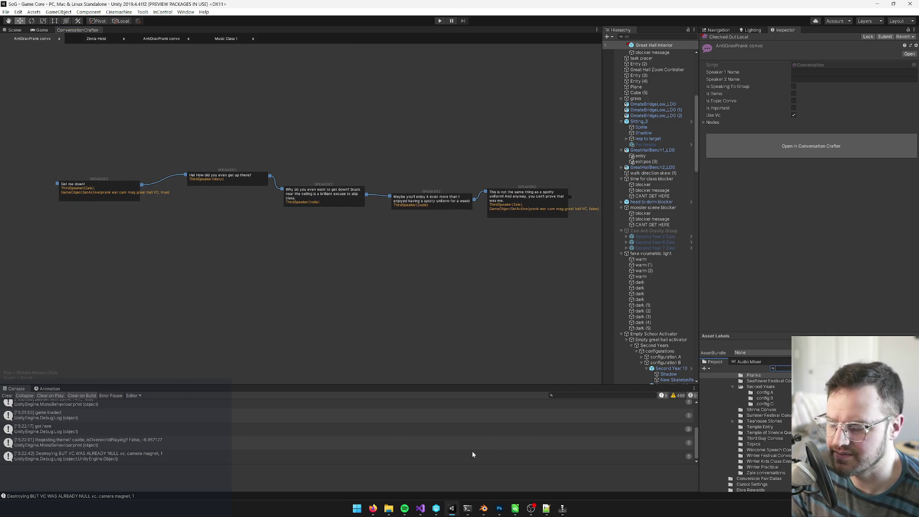
mouse_move(499, 513)
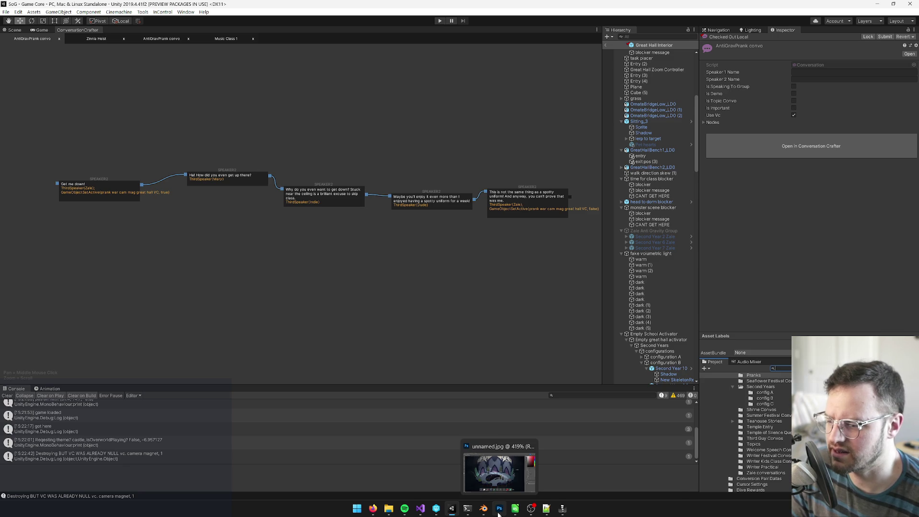
left_click(420, 509)
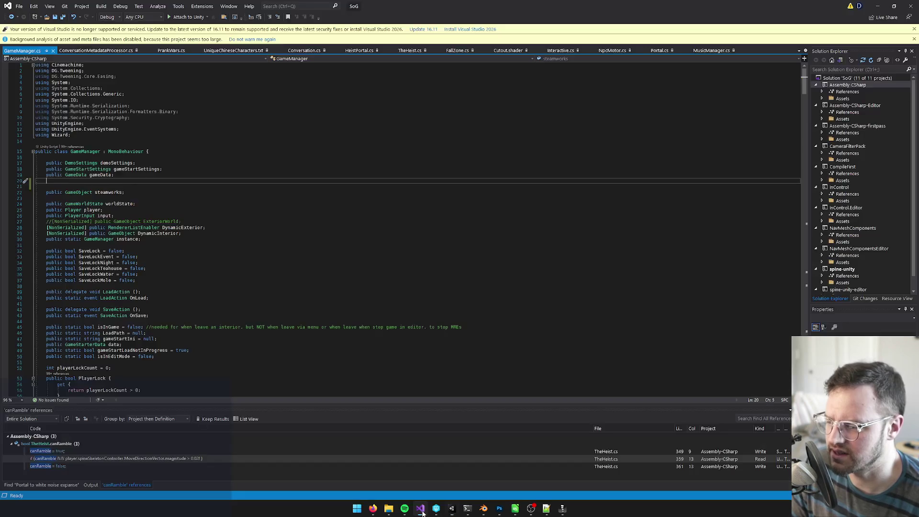
Close GameManager.cs and ConversationMetadataProcessor.cs, inspect ShowAntiGravGroup2 in PrankWars.cs, and return to Unity
left_click(53, 51)
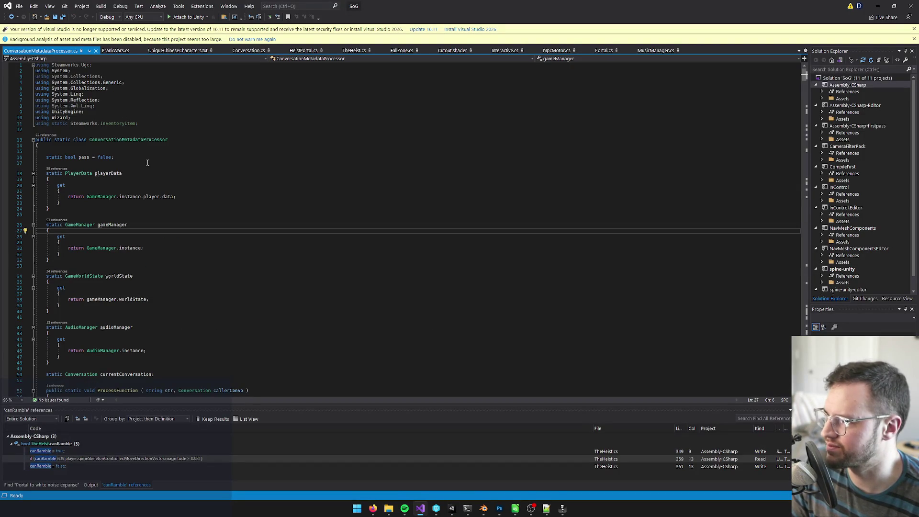
left_click(96, 50)
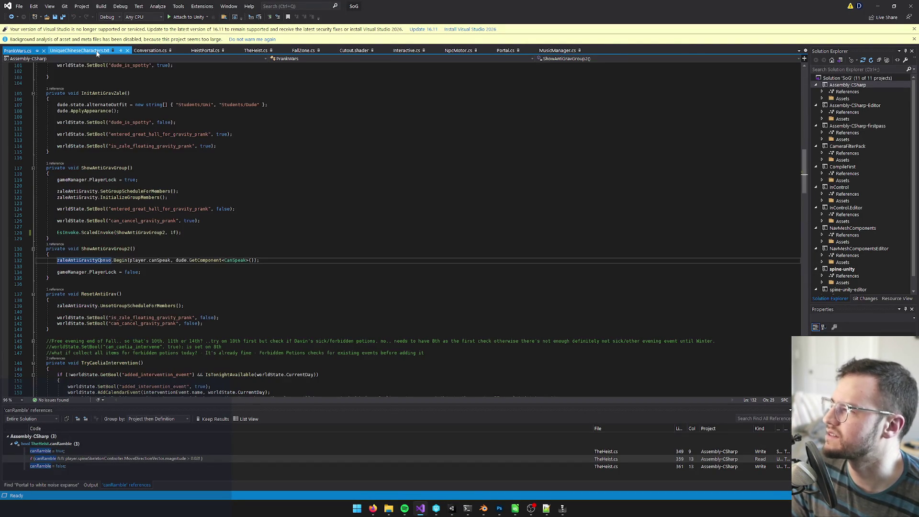
left_click(111, 250)
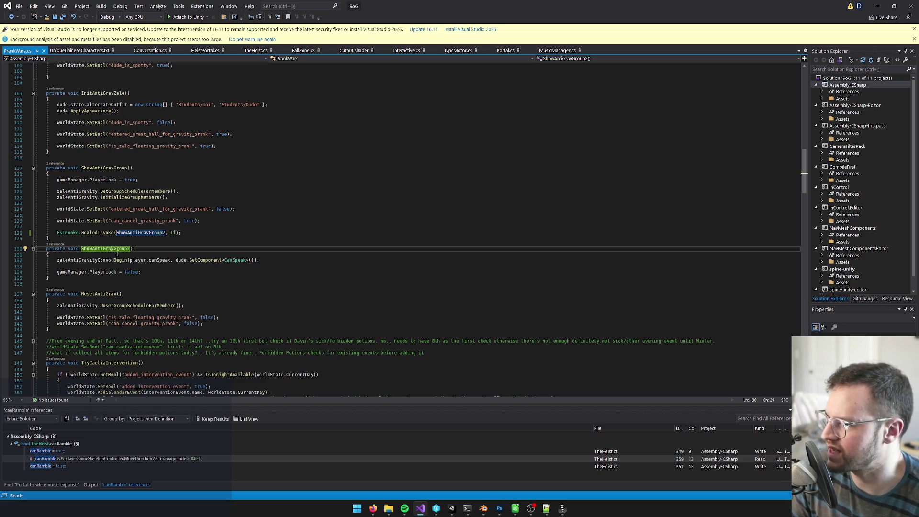
left_click(120, 261)
key("alt+Tab")
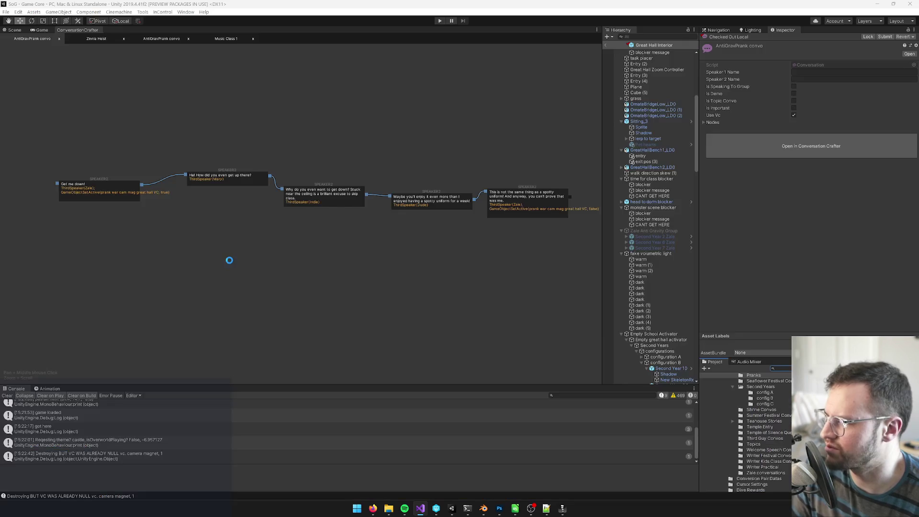
Add a new function node after Zale's last dialogue line in the conversation graph
mouse_move(509, 233)
left_mouse_down()
mouse_move(445, 243)
mouse_move(422, 236)
left_mouse_up()
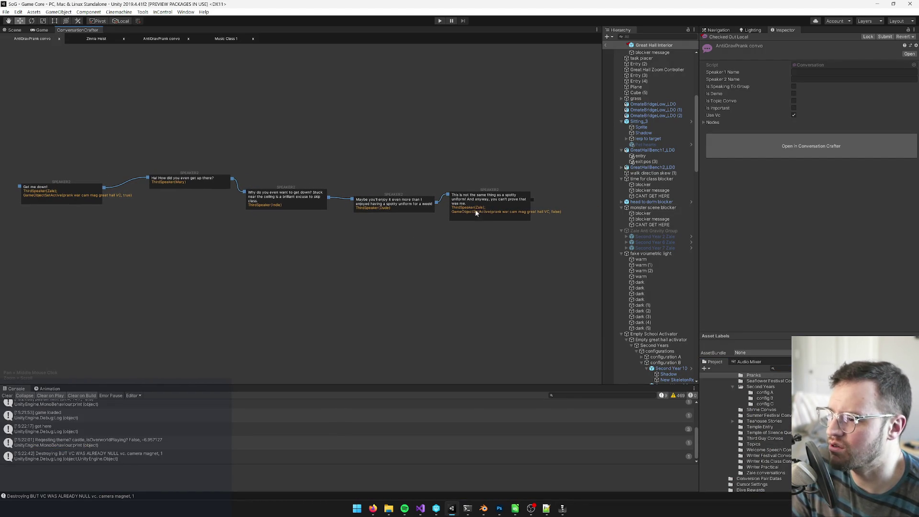
left_click(454, 217)
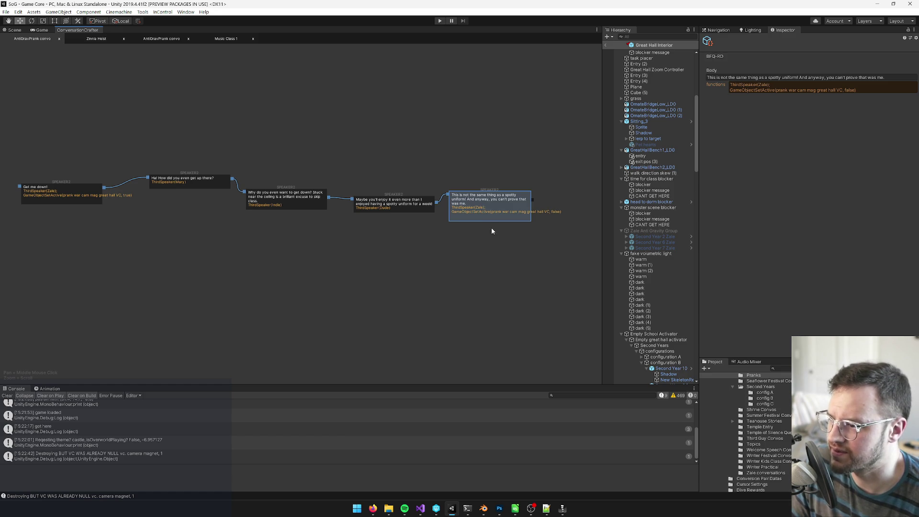
scroll(490, 240, "up", 3)
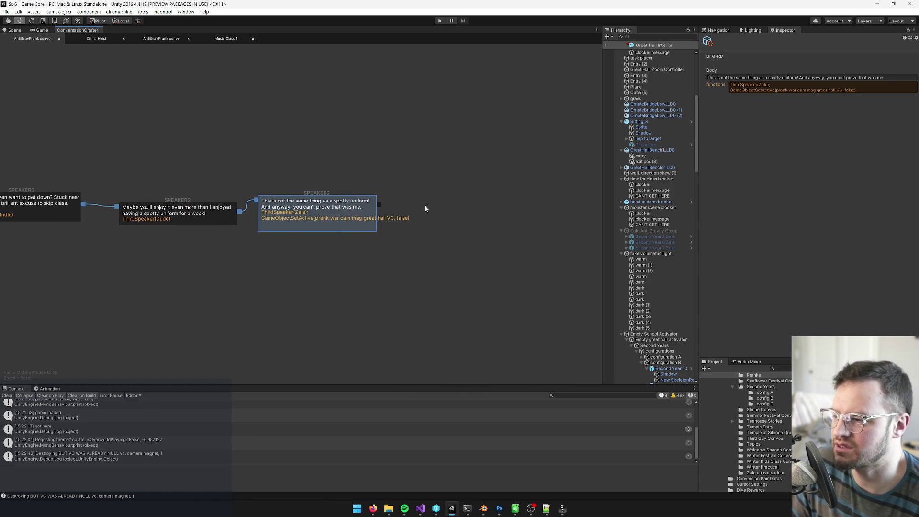
right_click(426, 209)
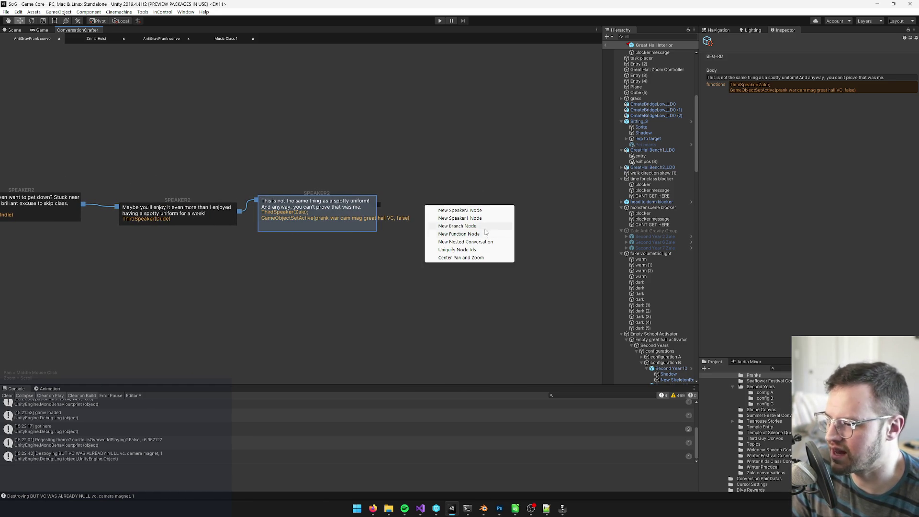
left_click(447, 234)
left_click_drag(446, 221, 457, 215)
Move GameObjectSetActive(prank war cam mag great hall VC, false) into the function node and save the project
left_click(316, 211)
left_click(872, 91)
left_click_drag(872, 94, 726, 91)
key("BackSpace")
key("BackSpace")
key("BackSpace")
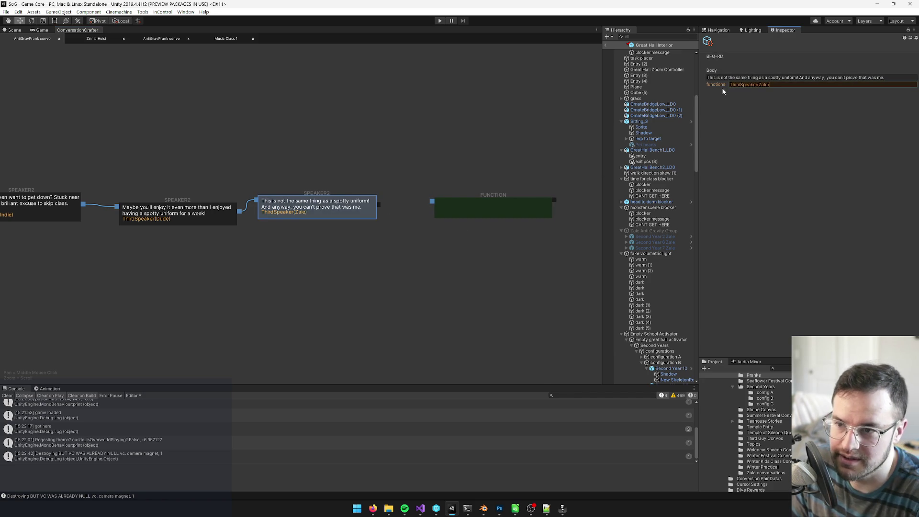
left_click_drag(475, 207, 456, 207)
left_click(760, 71)
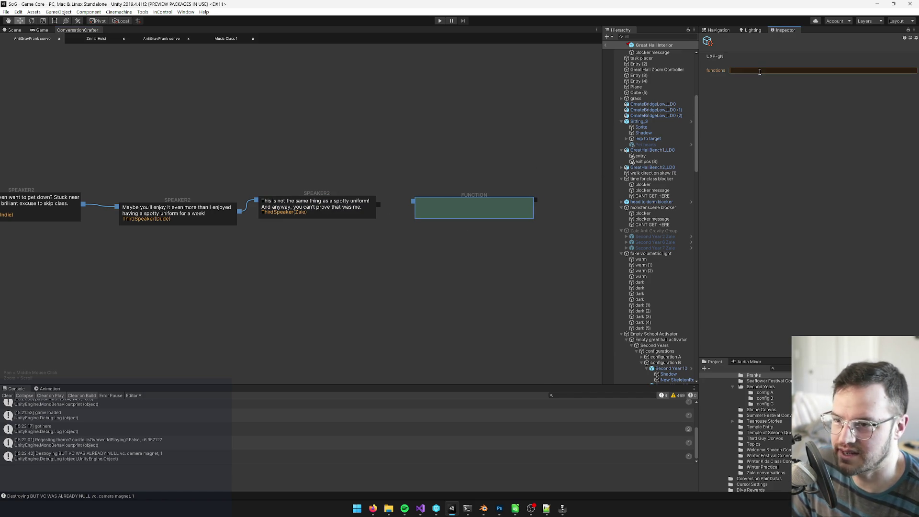
type("GameObjectSetActive(prank war cam mag great hall VC, false)")
left_click(381, 206)
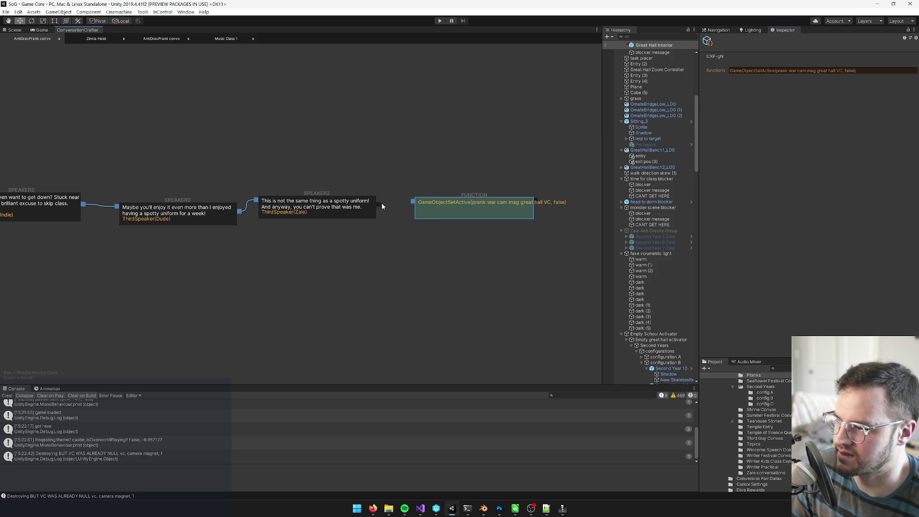
left_click_drag(479, 212, 473, 211)
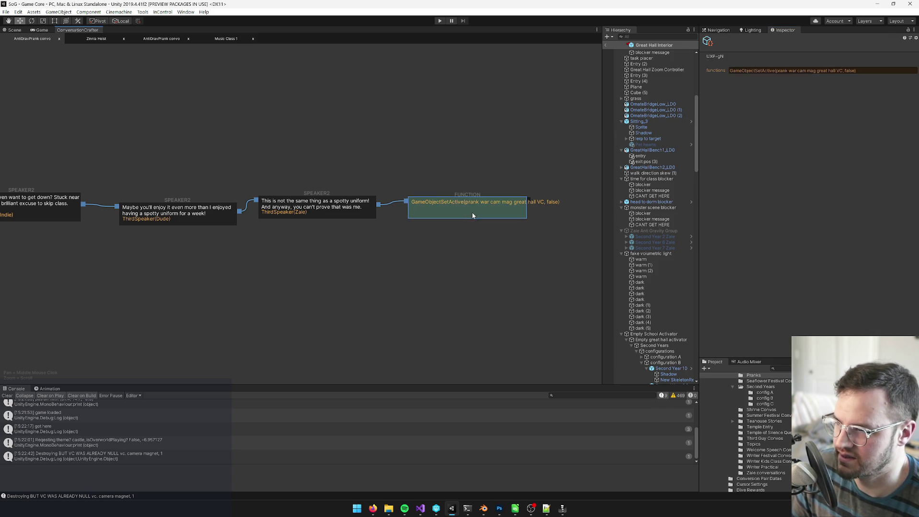
left_click(6, 12)
left_click(24, 74)
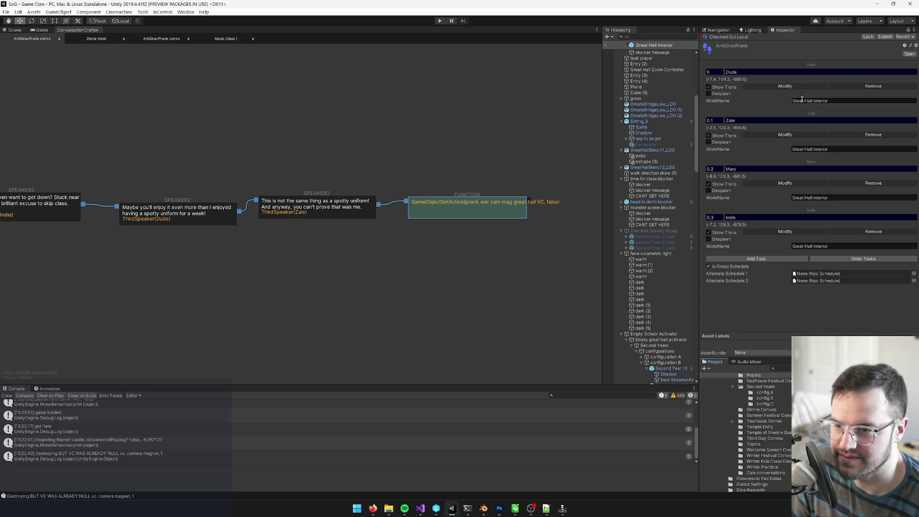
Enable Fidget Lock and Rig Direction Lock on Zale's task and select its floating prank animation name
left_click(776, 134)
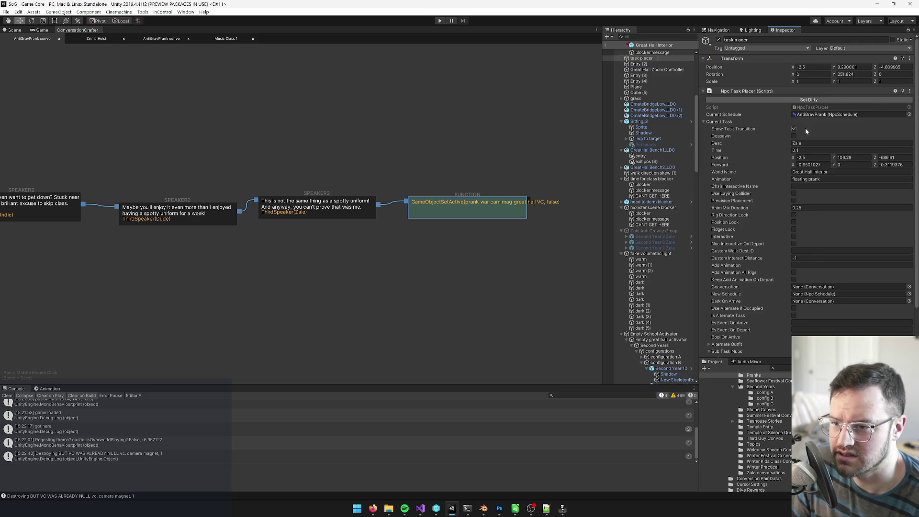
scroll(806, 128, "down", 3)
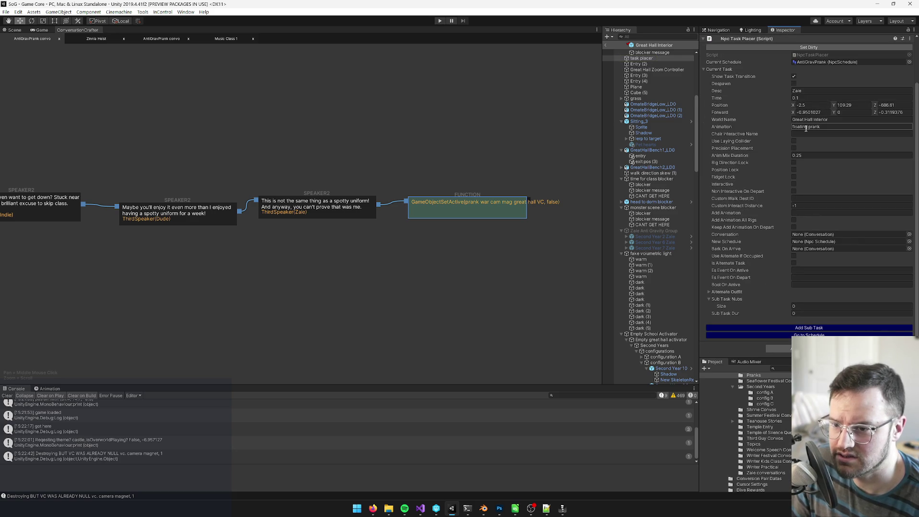
left_click(797, 177)
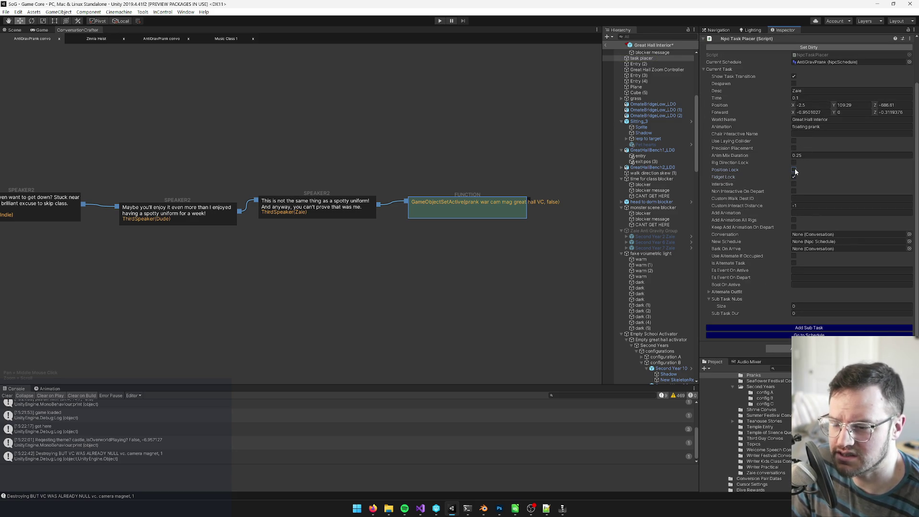
left_click(794, 163)
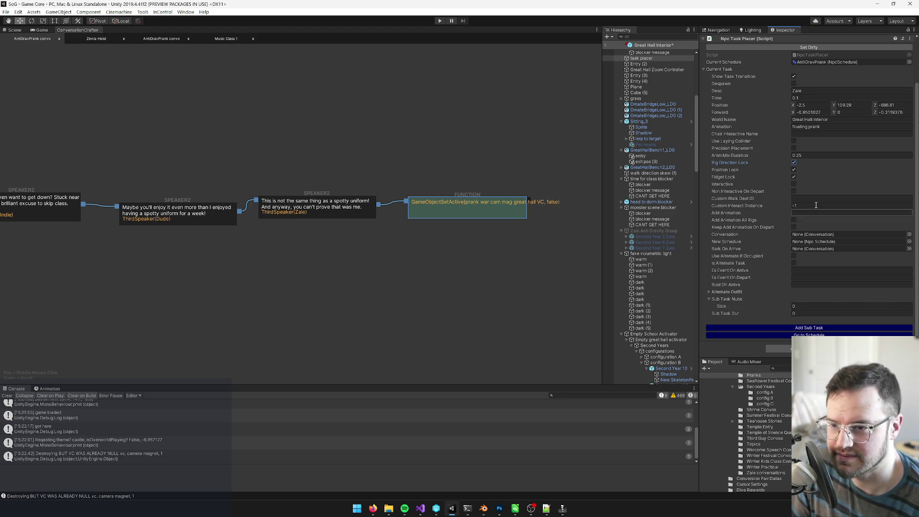
left_click(825, 128)
key("ctrl+a")
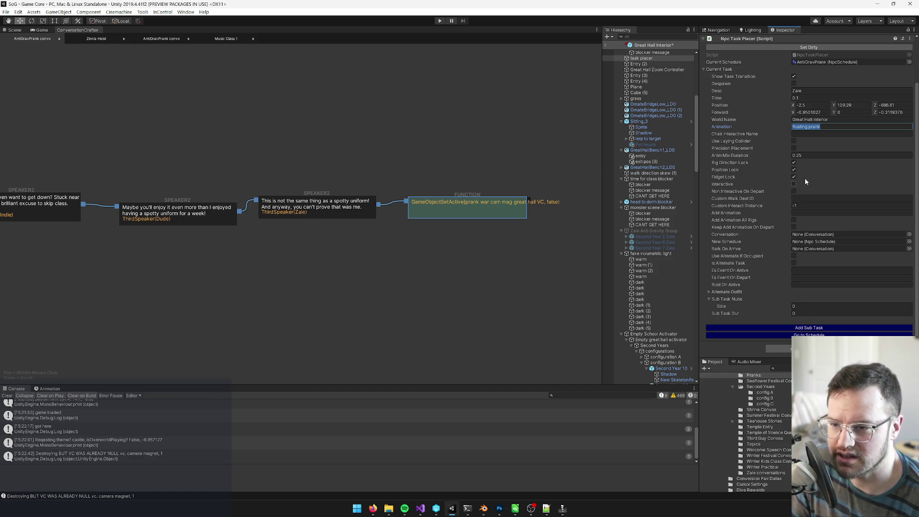
Rotate Zale's task placer slightly in the Great Hall scene to adjust its Forward direction
left_click(16, 30)
scroll(350, 271, "up", 5)
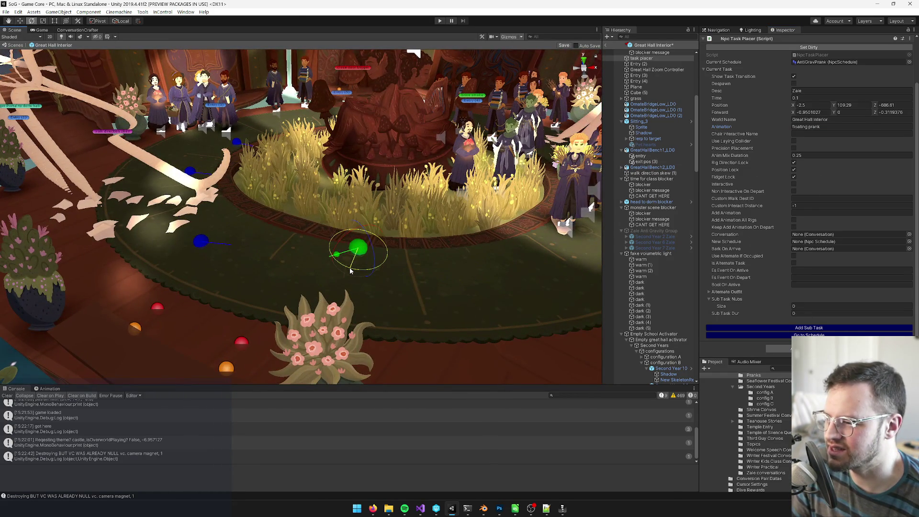
left_click_drag(350, 271, 353, 261)
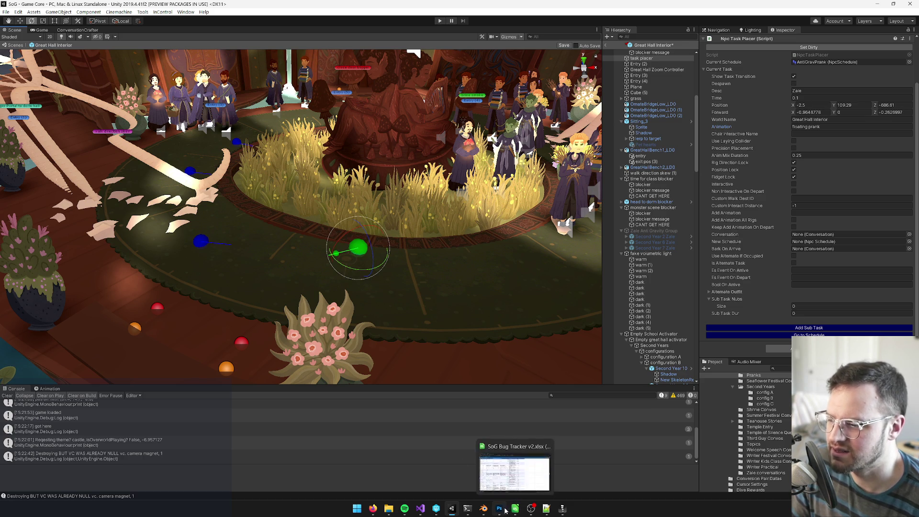
left_click(563, 512)
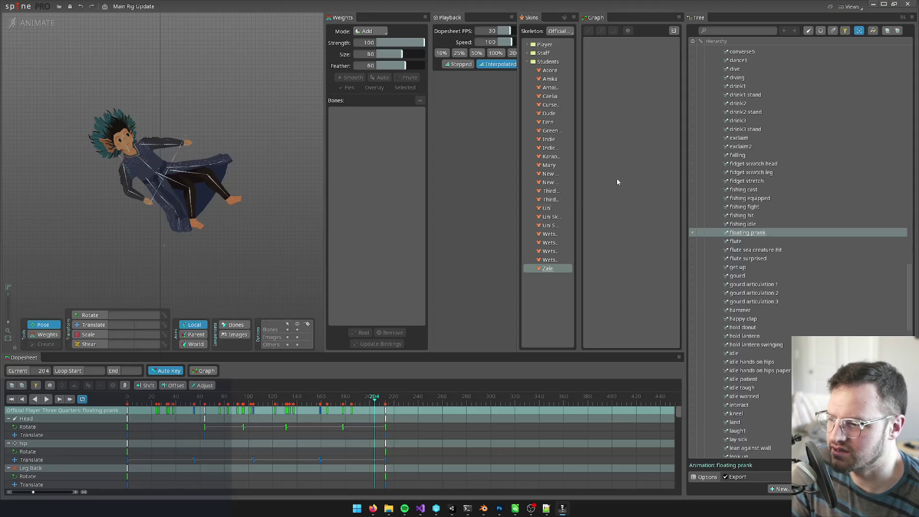
Review the Official Player Three Quarters skeleton's bones in Spine's Tree, then minimise Spine
scroll(754, 268, "up", 5)
scroll(751, 288, "up", 10)
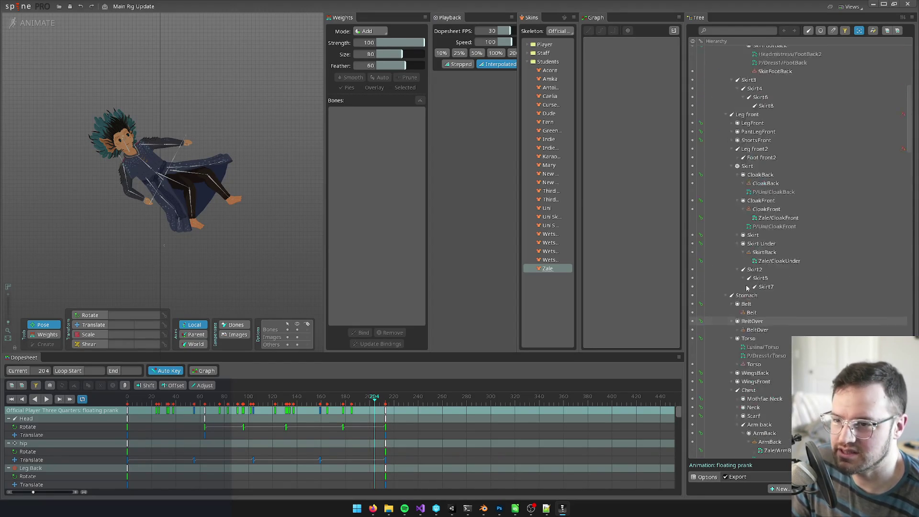
left_click(741, 75)
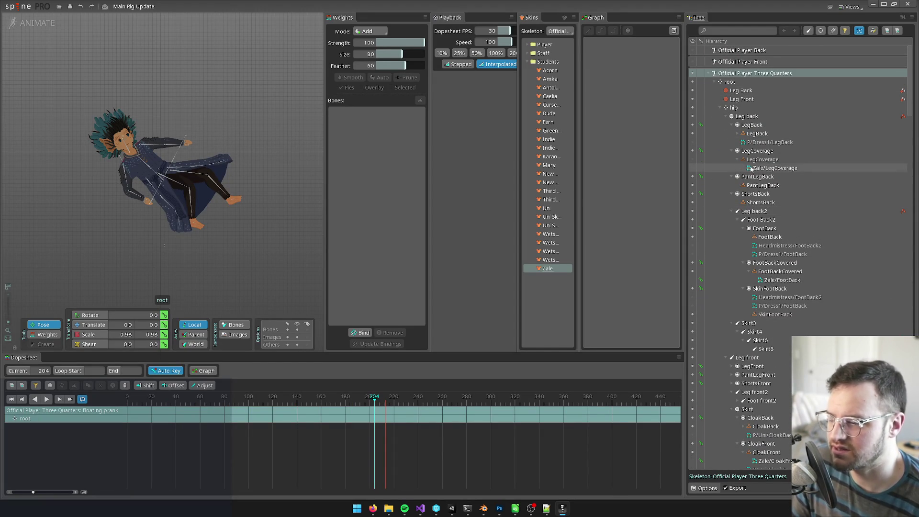
scroll(773, 181, "down", 6)
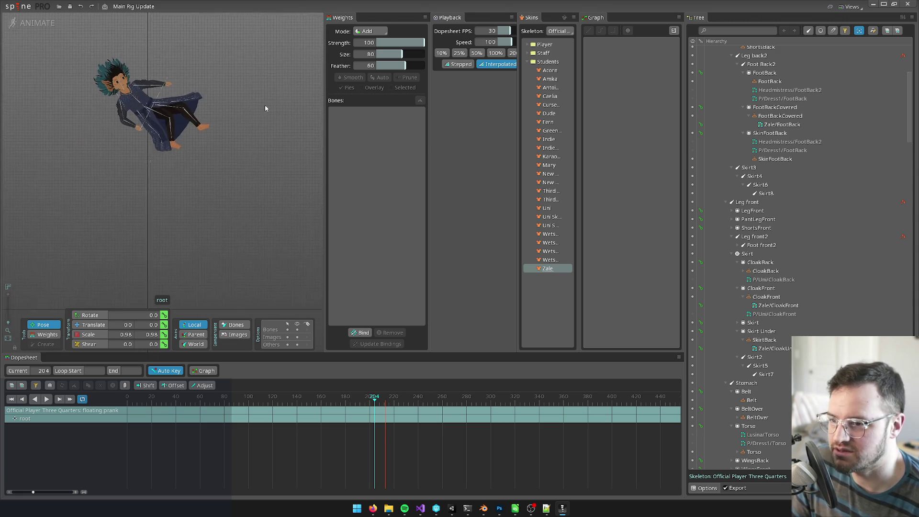
left_click(874, 4)
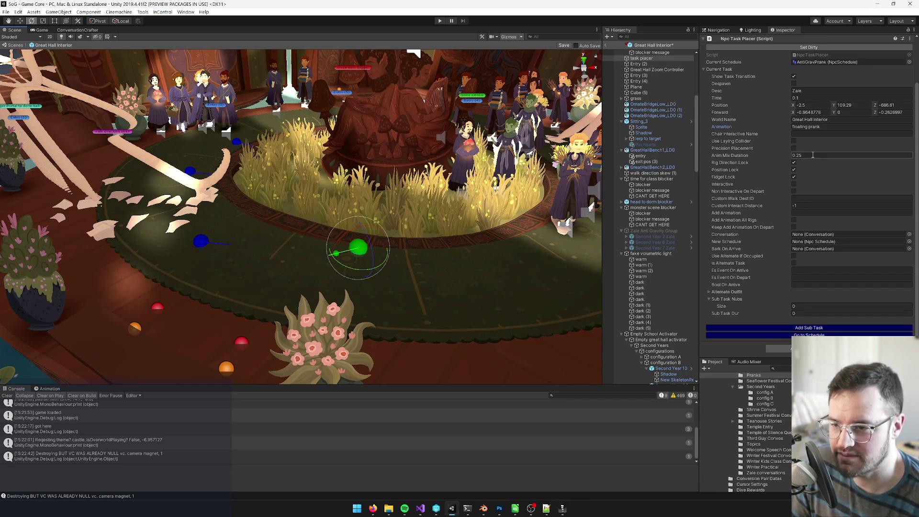
Set Zale's task Anim Mix Duration to 0.1, turn off Show Task Transition, and mark it dirty
left_click(813, 155)
type("0.1")
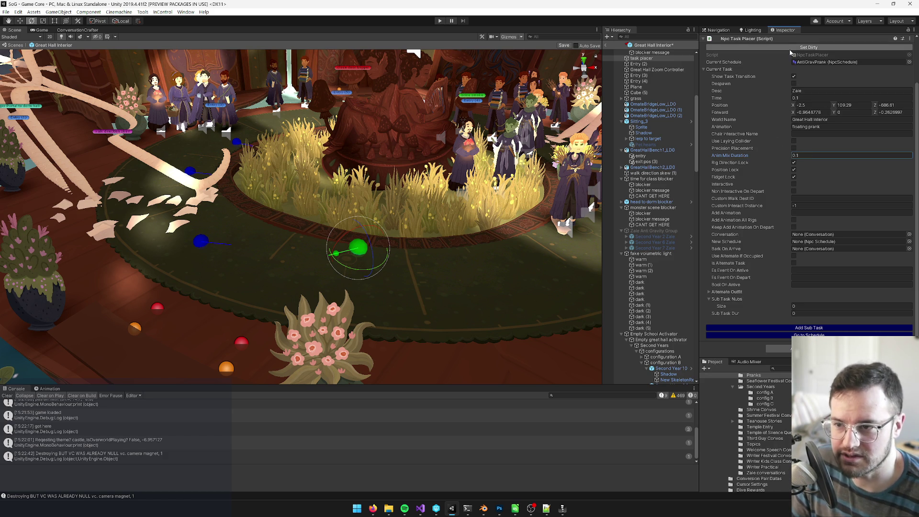
left_click(789, 47)
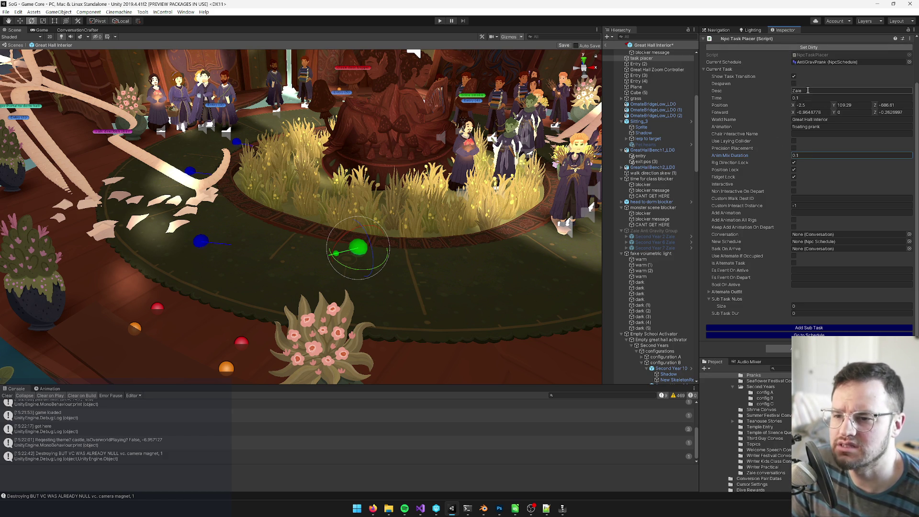
left_click(794, 76)
left_click(795, 47)
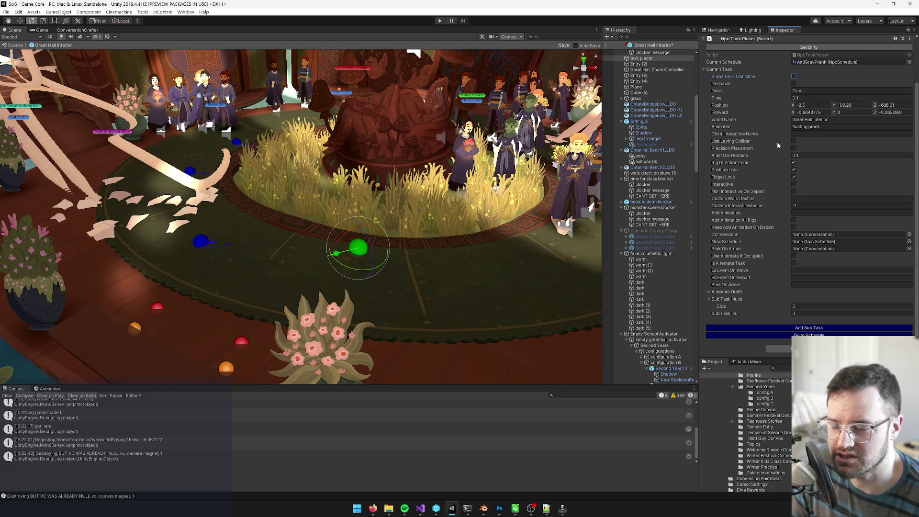
Select the floating prank Animation value and switch over to Spine
left_click(793, 129)
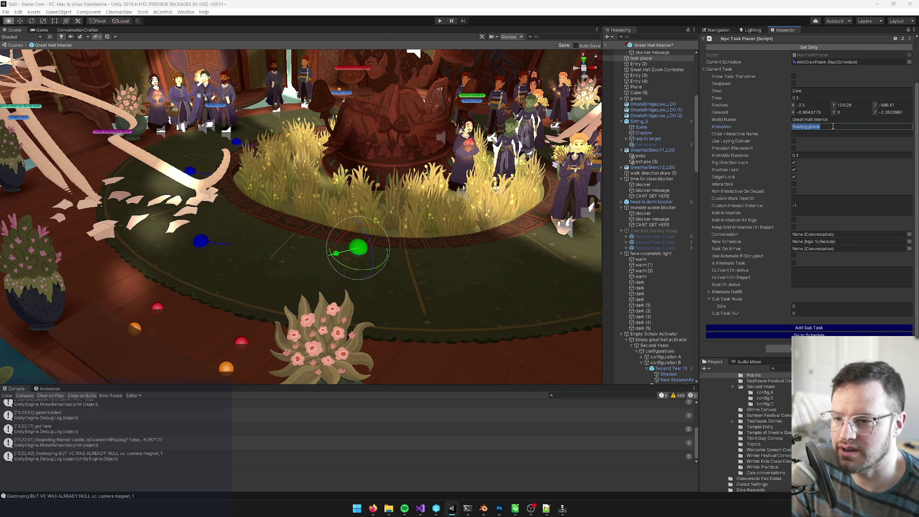
key("alt+Tab")
scroll(779, 164, "up", 10)
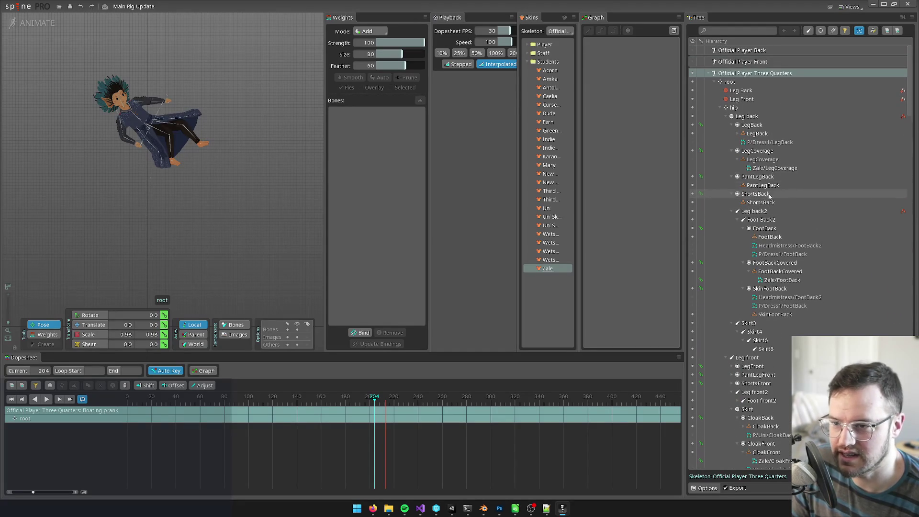
Copy the 'floating prank' animation name from Spine's animation list and return to Unity
left_click(714, 82)
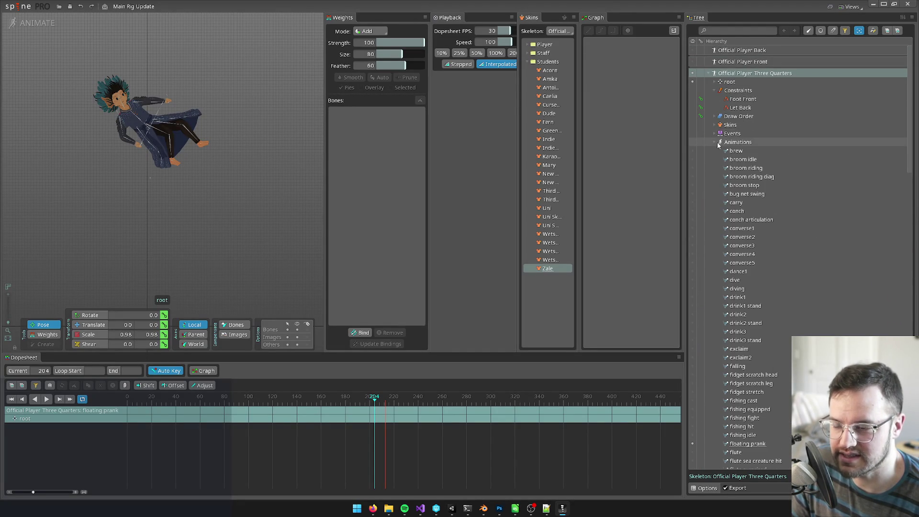
scroll(771, 217, "down", 6)
left_click(749, 289)
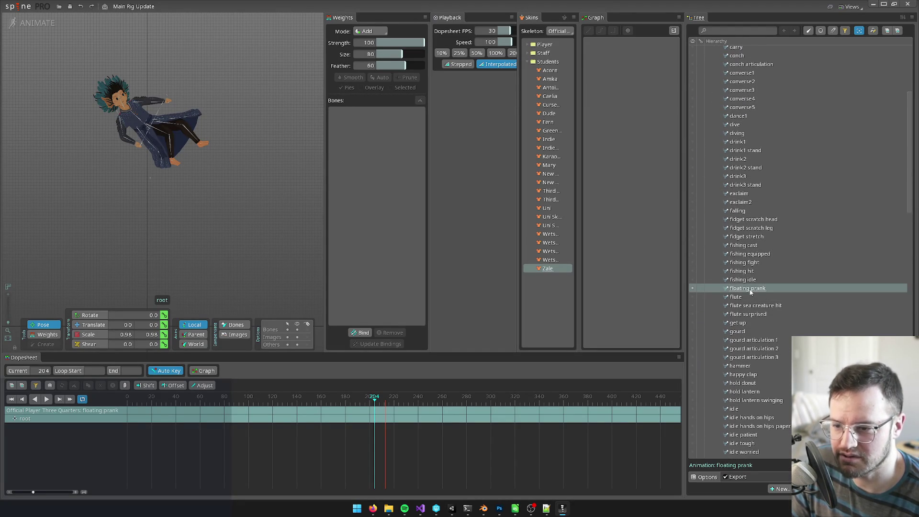
double_click(785, 289)
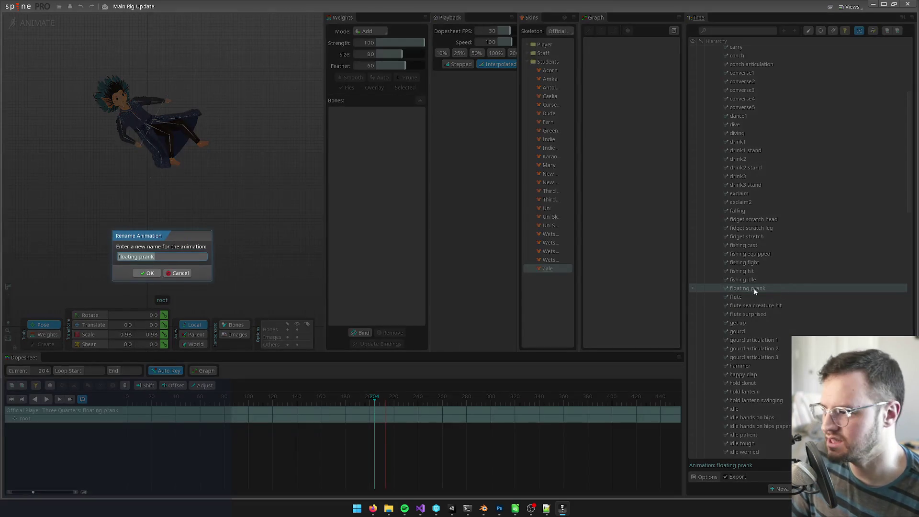
key("ctrl+c")
key("alt+Tab")
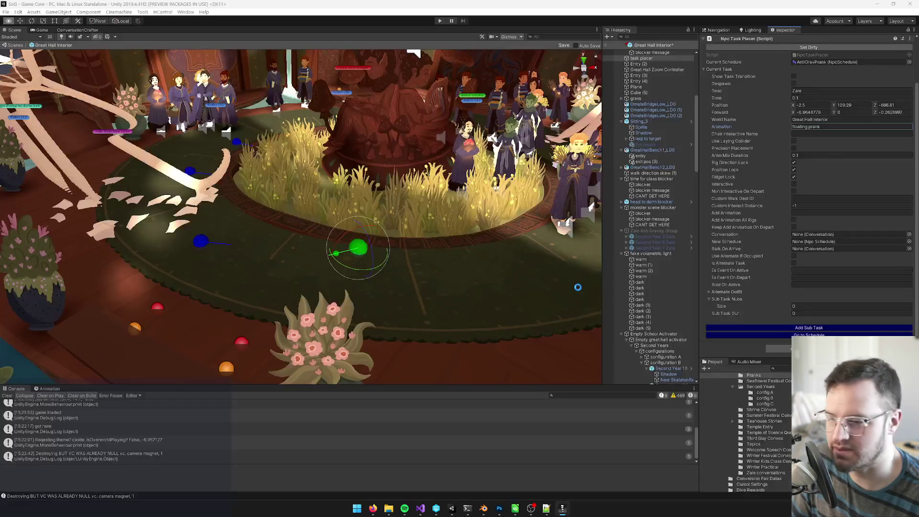
Paste 'floating prank' into Zale's task Animation field
left_click(825, 126)
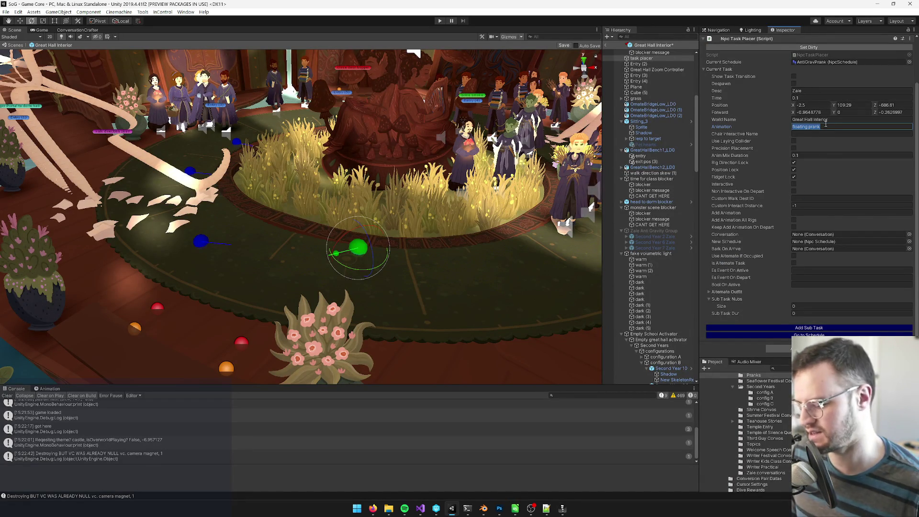
key("ctrl+v")
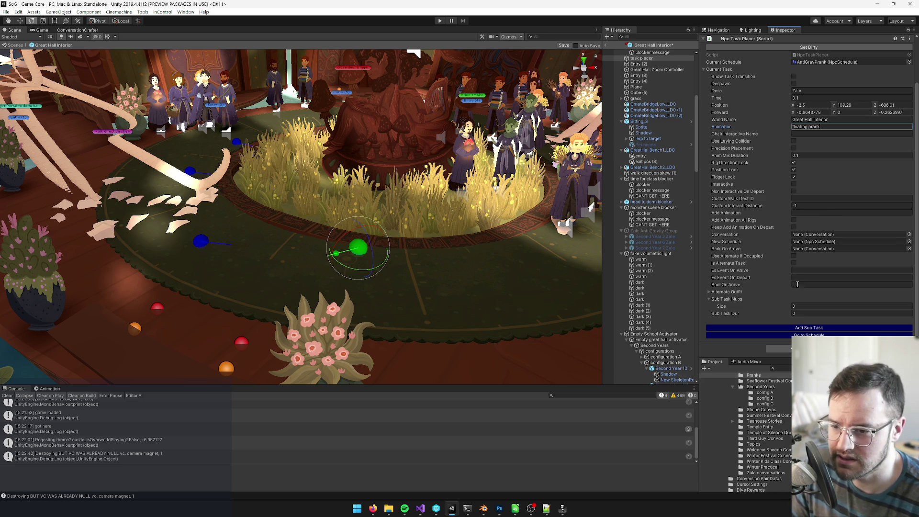
scroll(817, 276, "up", 3)
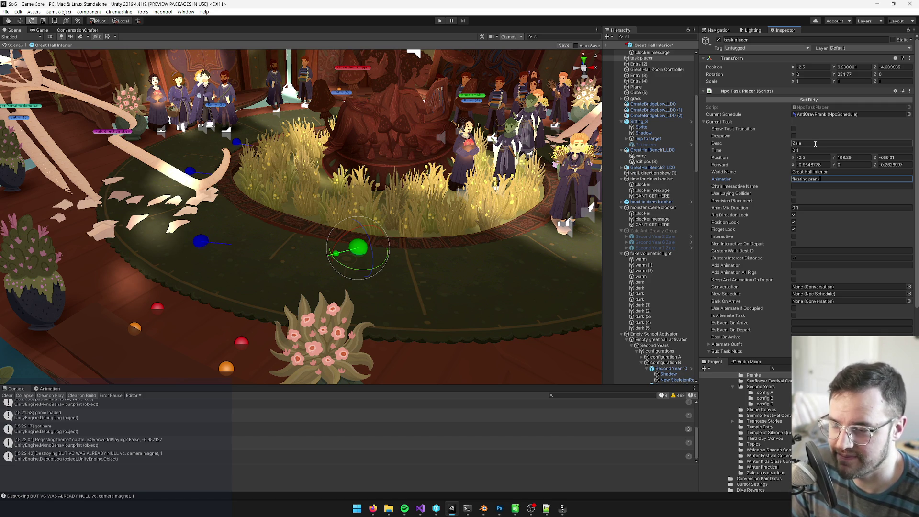
scroll(816, 143, "down", 3)
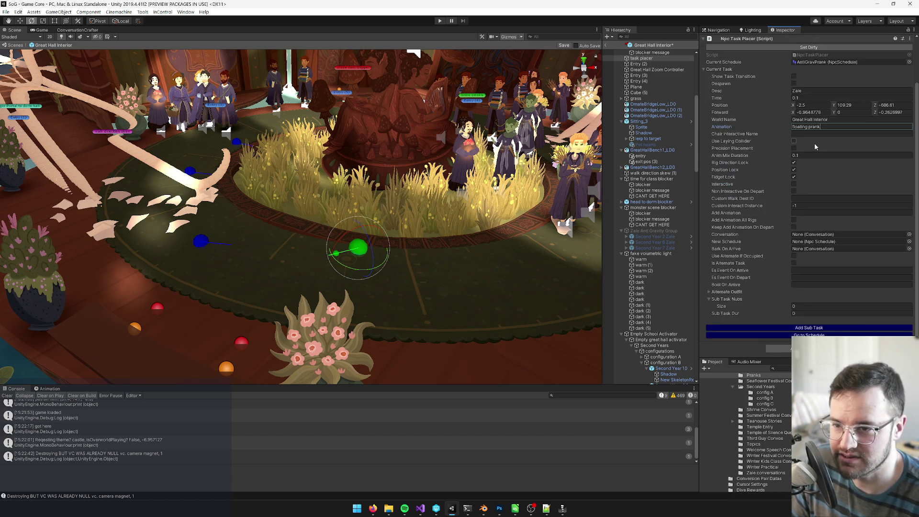
Open the AntiGravPrank schedule, save the Great Hall Interior prefab, and return to the Main scene
left_click(809, 335)
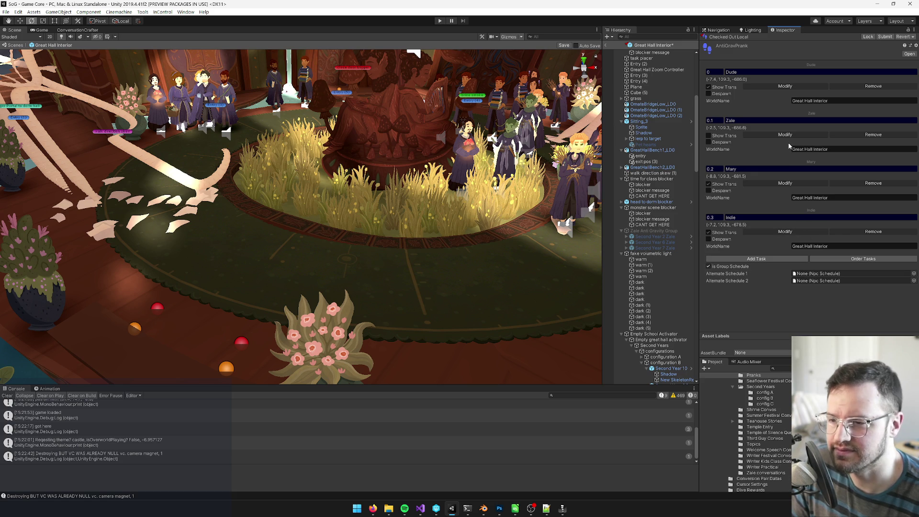
left_click(563, 46)
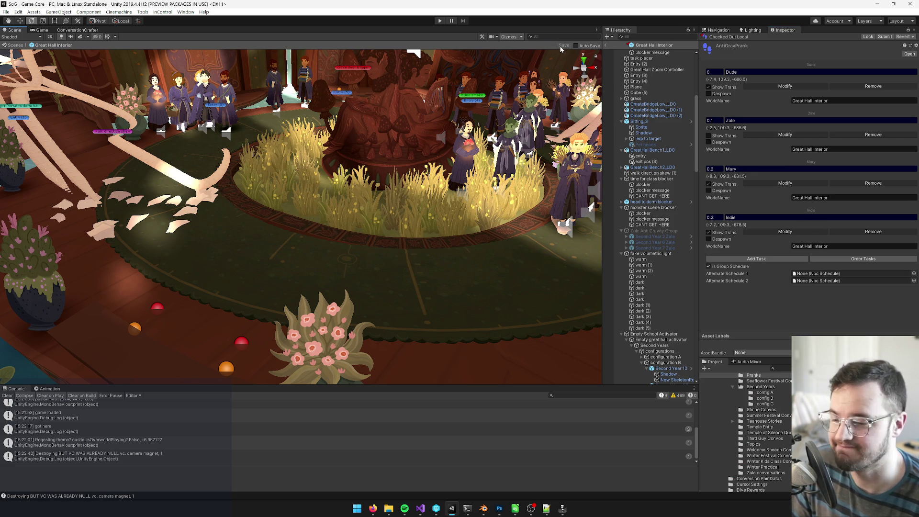
left_click(606, 45)
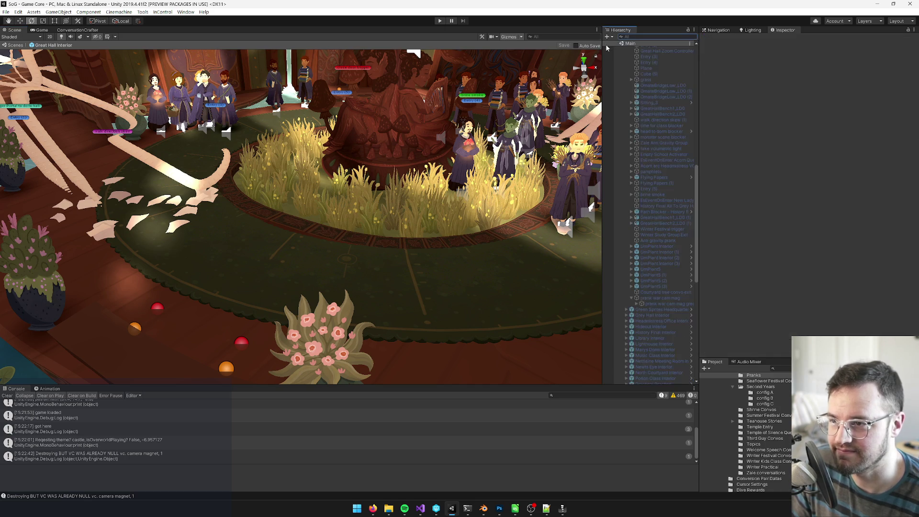
Clear the Console log and start play mode to test the prank
left_click(8, 396)
left_click(42, 30)
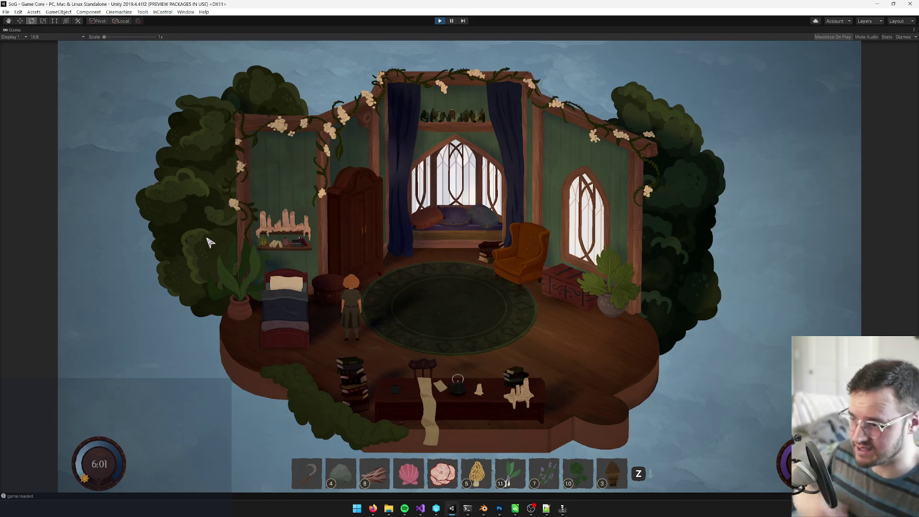
Walk the character out of the bedroom and on to the Great Hall
key("d")
key("s")
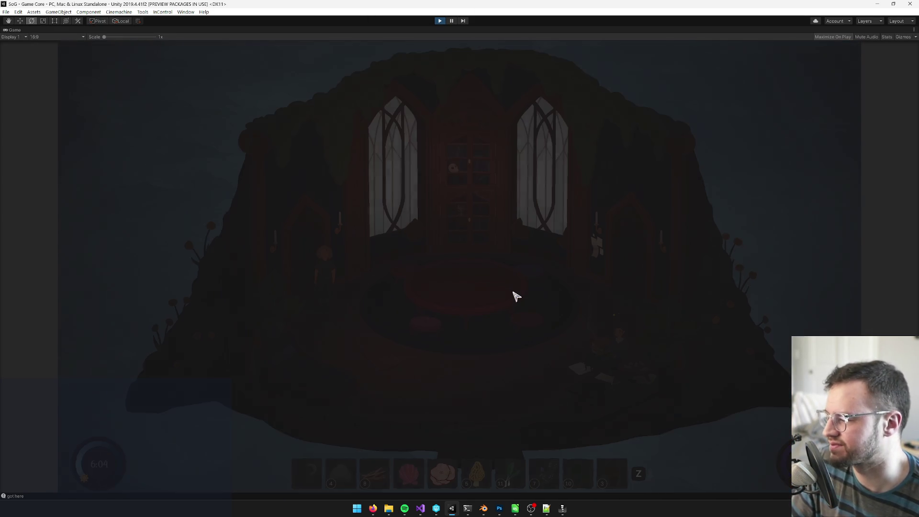
key("s")
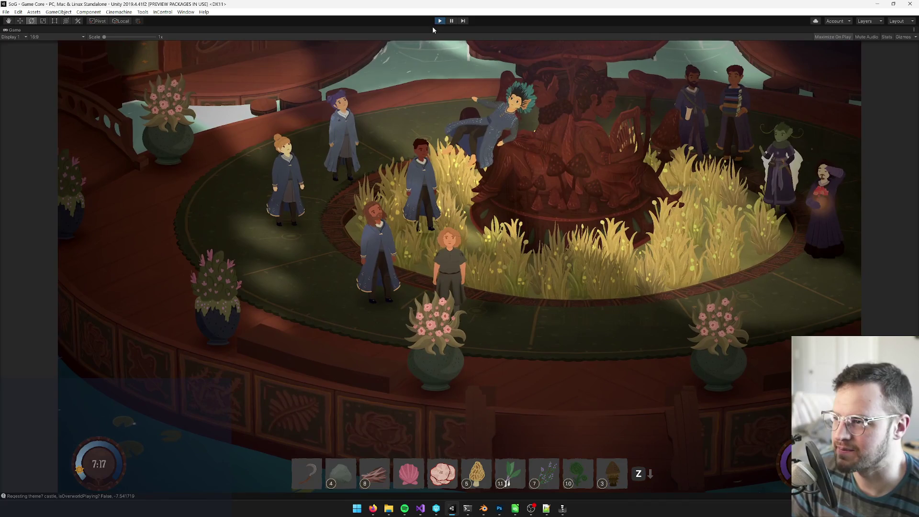
Stop play mode with Ctrl+P and switch over to Spine Pro
left_click(441, 22)
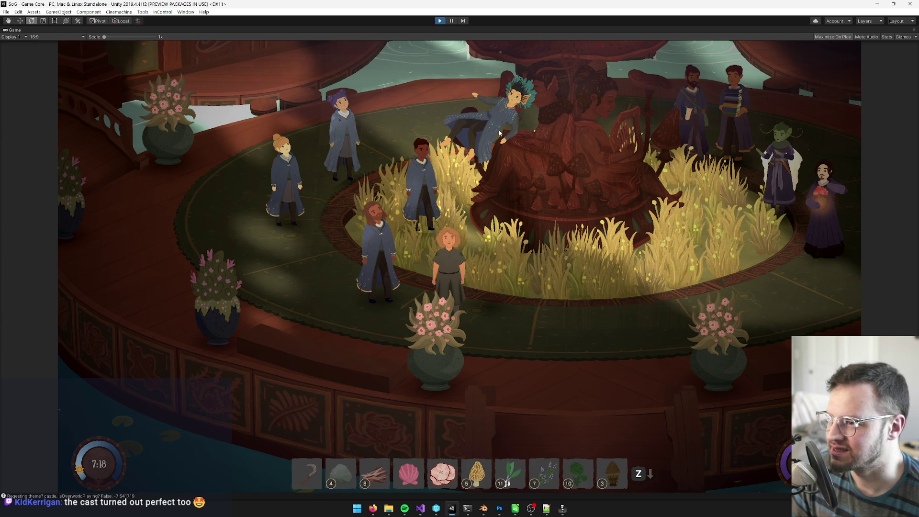
key("ctrl+p")
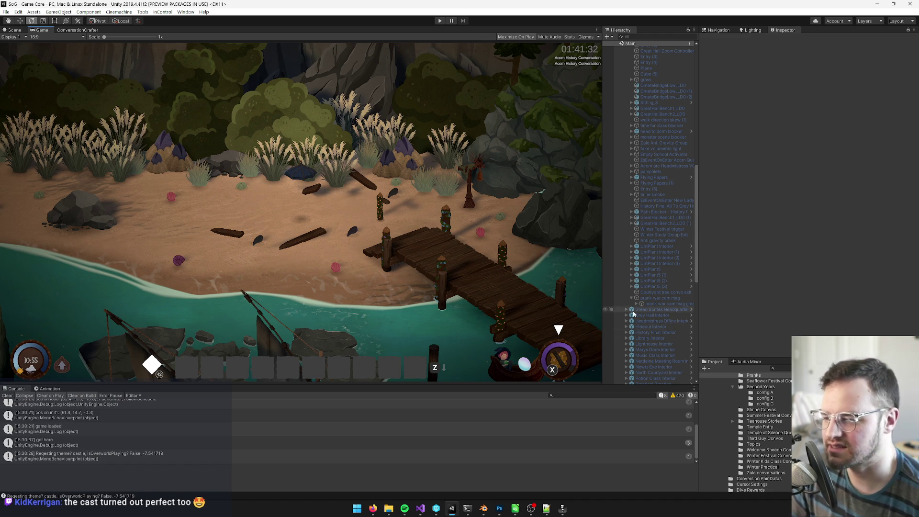
left_click(568, 511)
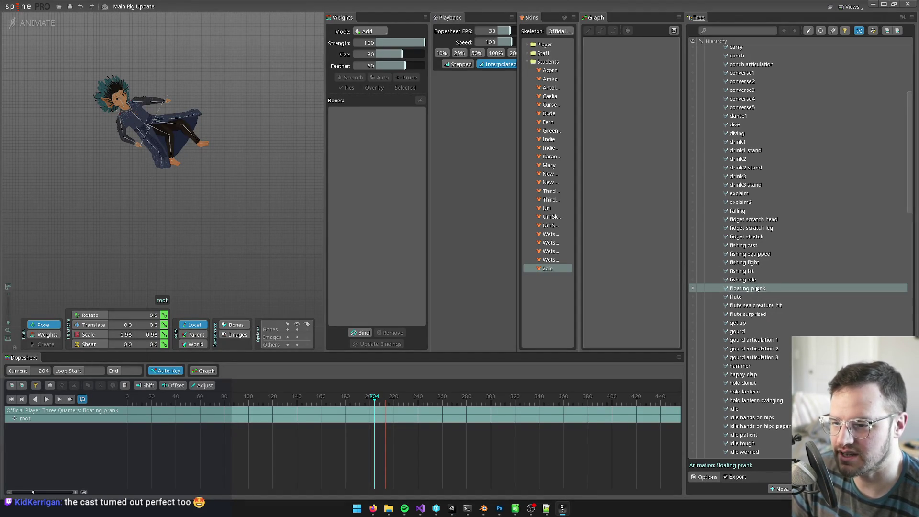
Return to the Unity editor with the AntiGravPrank schedule shown
left_click(452, 508)
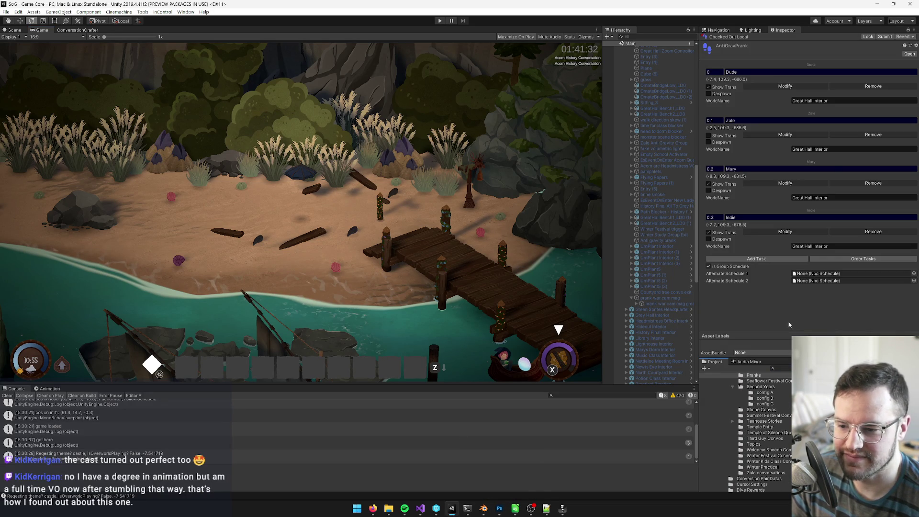
Turn on Use Laying Collider and Precision Placement for Zale's floating prank task
left_click(784, 137)
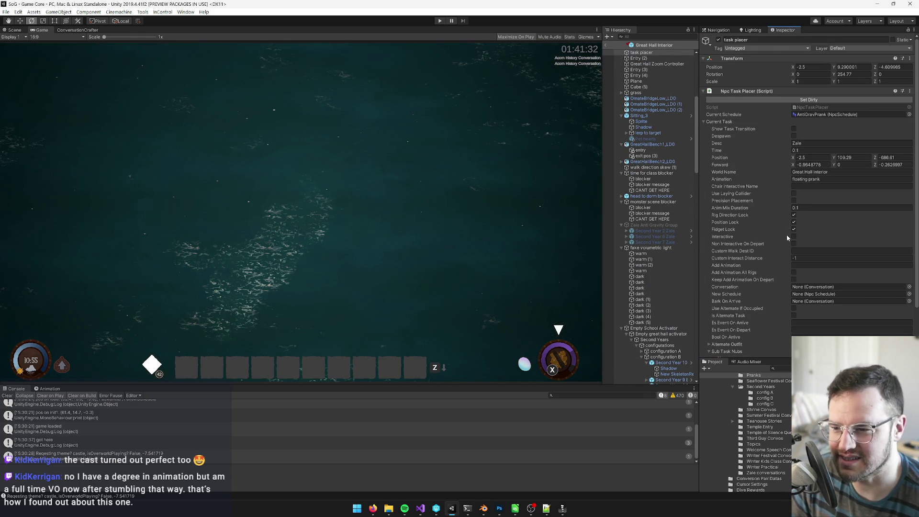
scroll(786, 235, "down", 3)
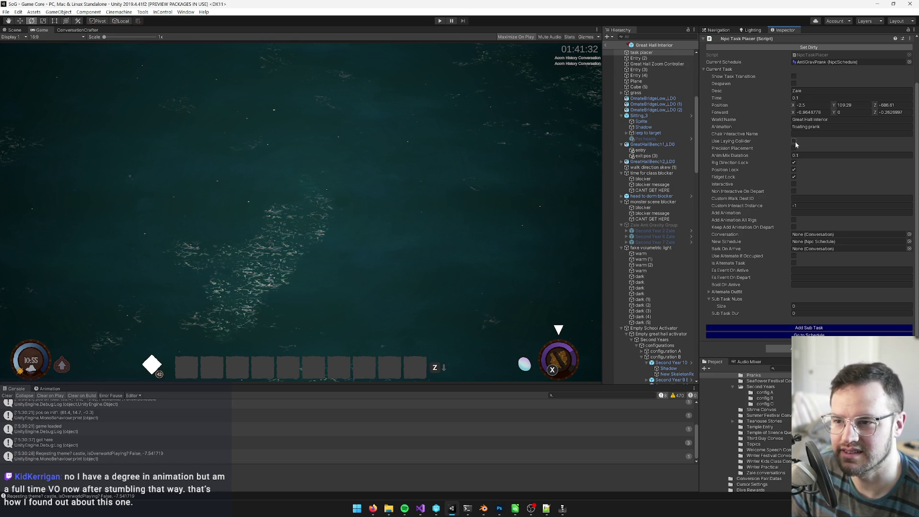
left_click(795, 142)
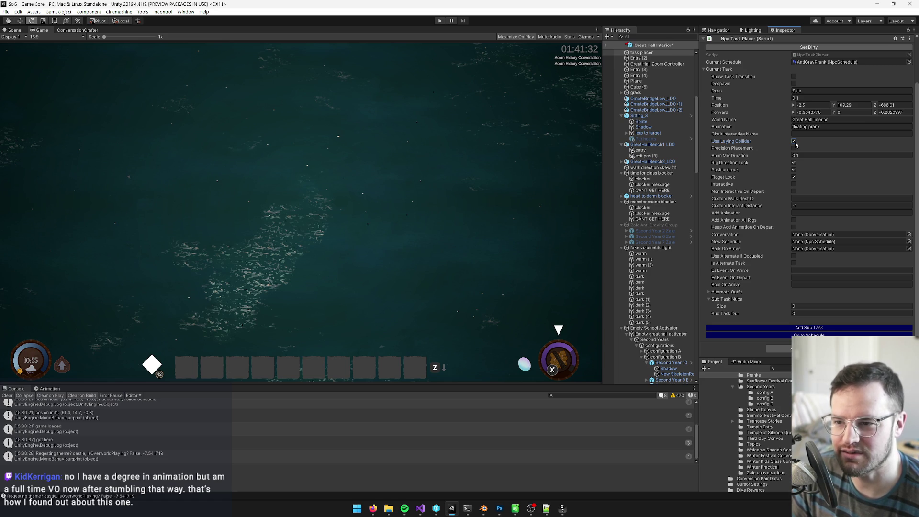
left_click(794, 148)
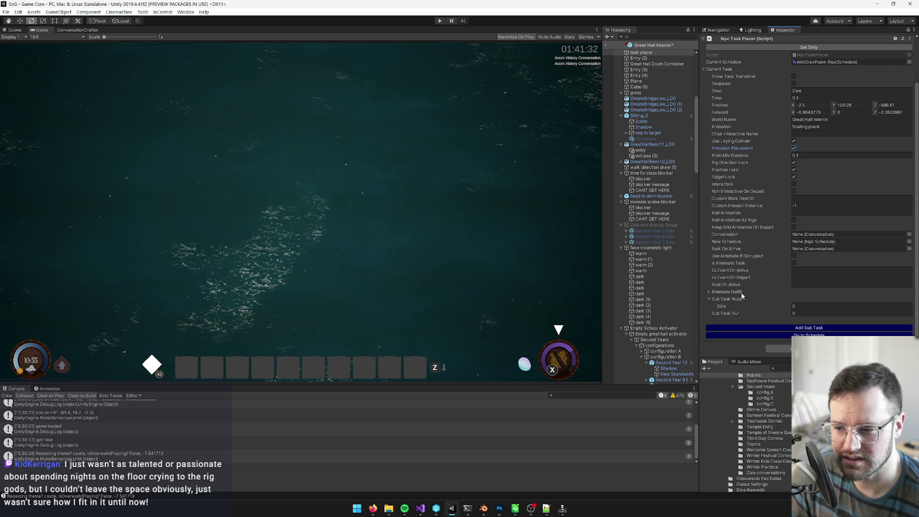
left_click(810, 335)
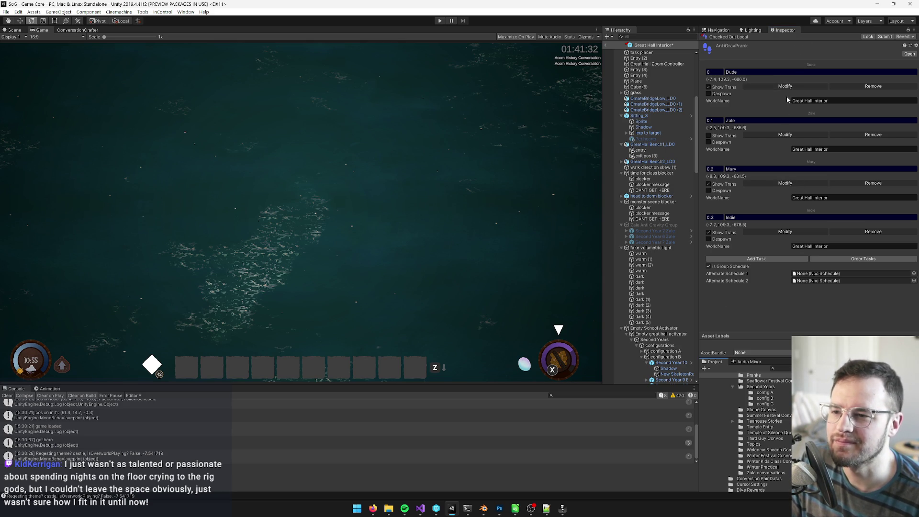
left_click(780, 135)
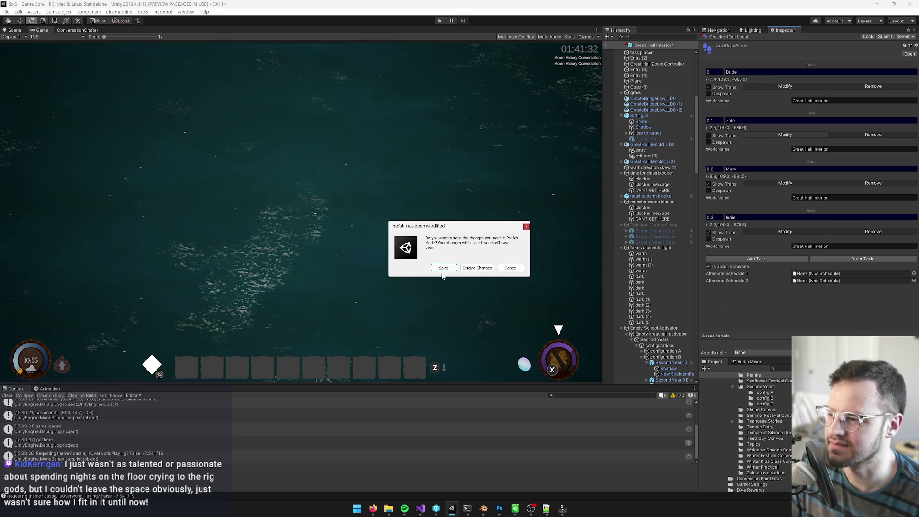
Save the modified prefab from the prompt and orbit the view around Zale's task marker
mouse_move(456, 231)
left_mouse_down()
mouse_move(472, 226)
mouse_move(470, 210)
left_mouse_up()
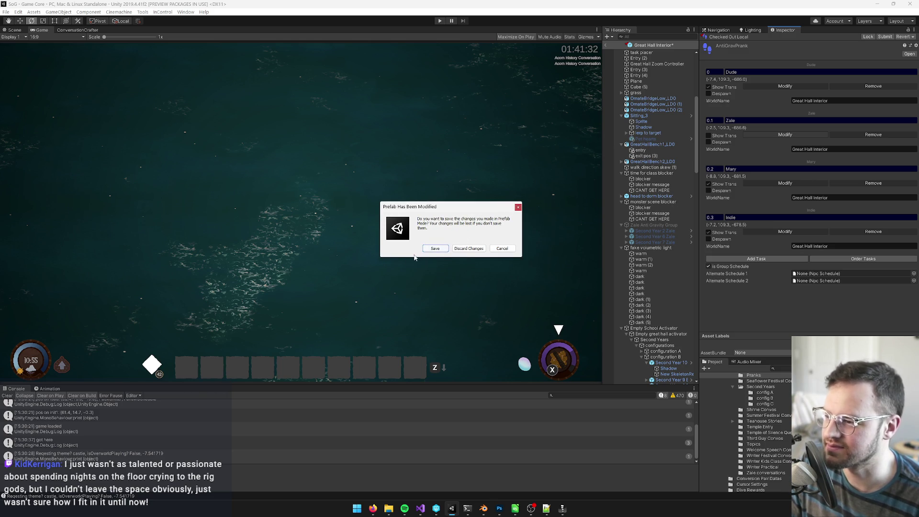
left_click(435, 250)
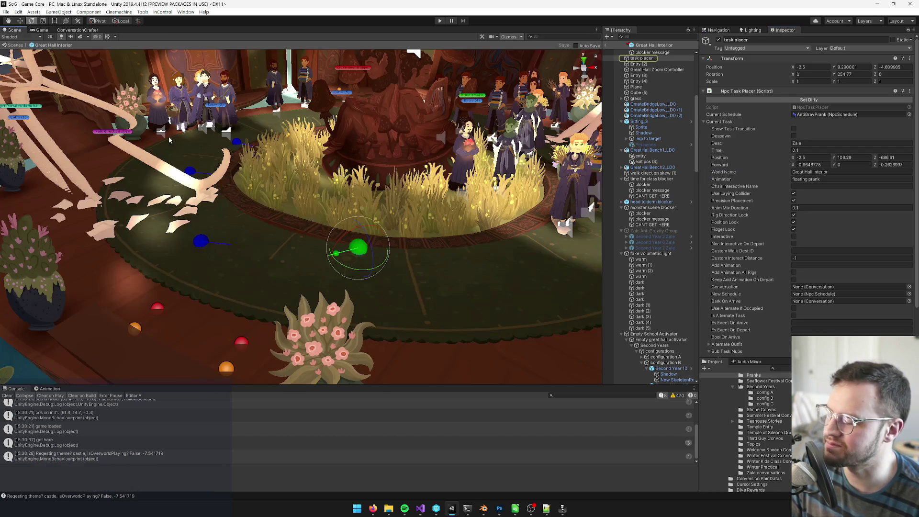
mouse_move(277, 172)
left_mouse_down()
mouse_move(318, 245)
mouse_move(321, 225)
mouse_move(340, 219)
mouse_move(322, 211)
mouse_move(329, 206)
mouse_move(296, 244)
left_mouse_up()
scroll(296, 244, "down", 10)
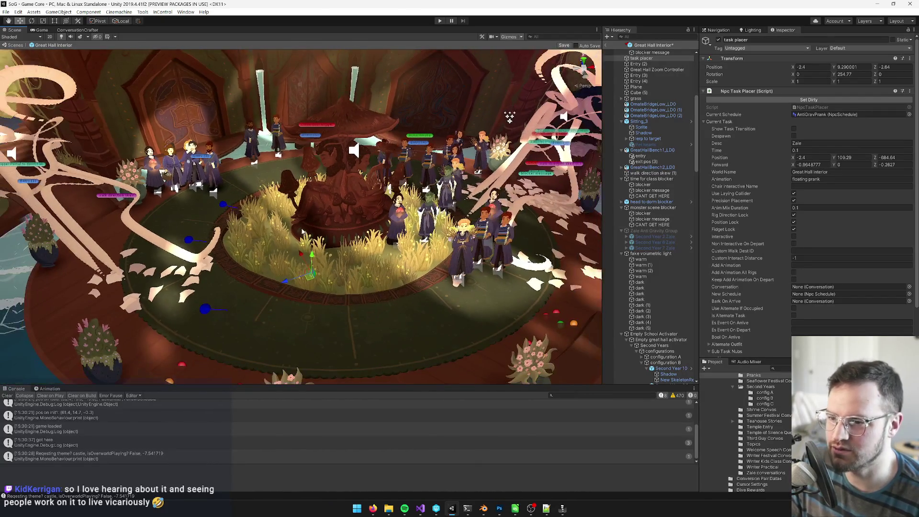
scroll(306, 230, "up", 3)
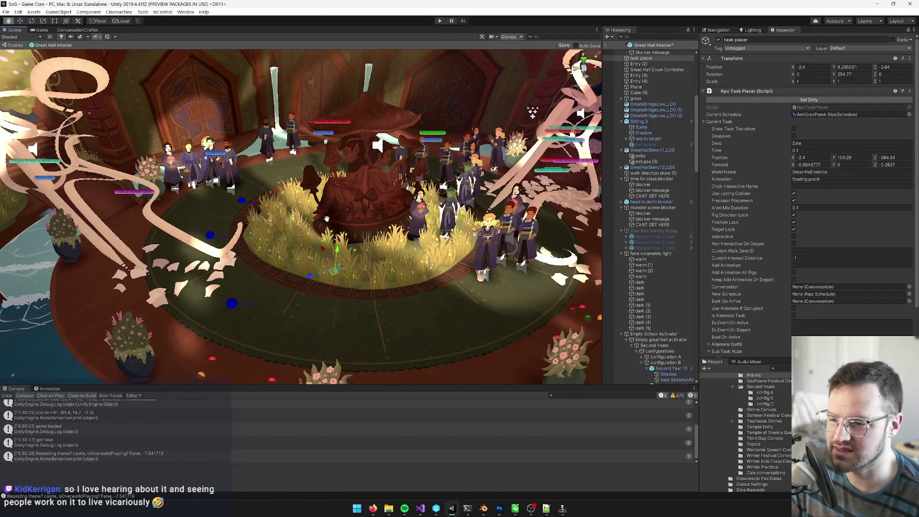
scroll(751, 170, "down", 3)
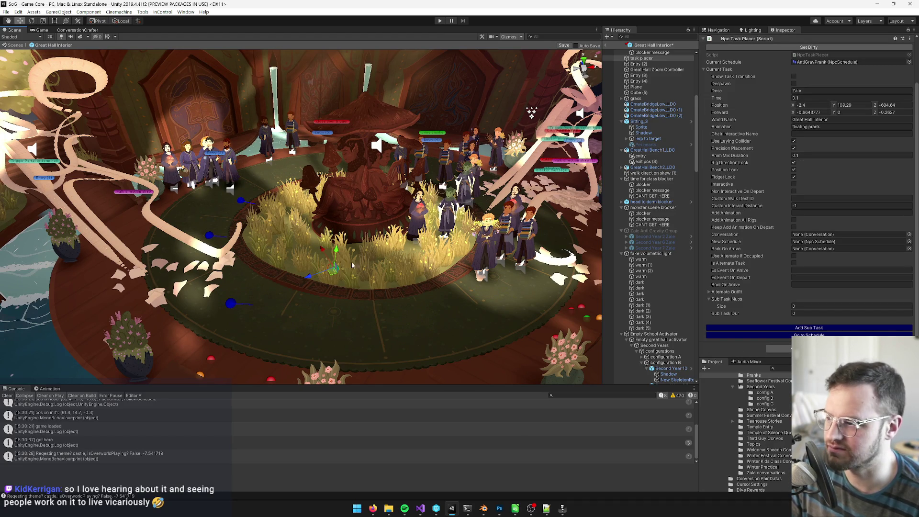
Move Zale's task placer to X -2.61, Z -683.87, save the prefab, and return to Main
left_click_drag(324, 252, 318, 244)
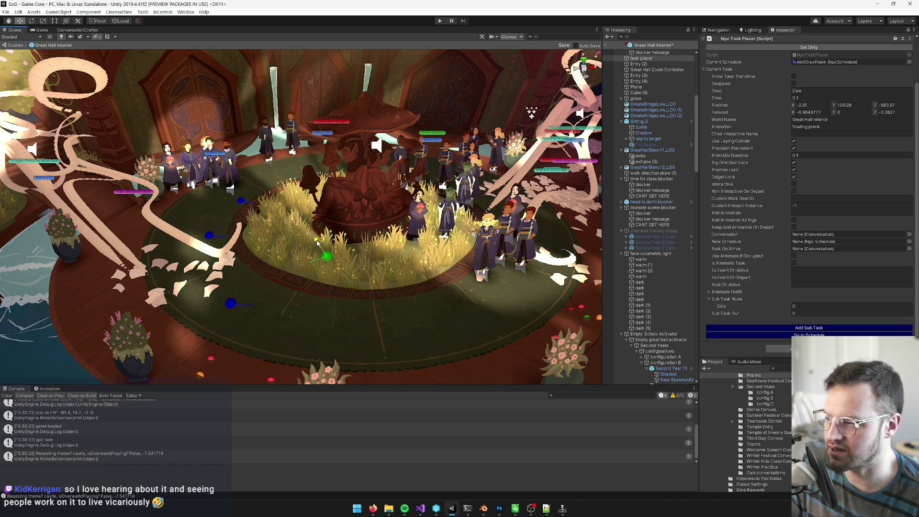
scroll(556, 181, "up", 5)
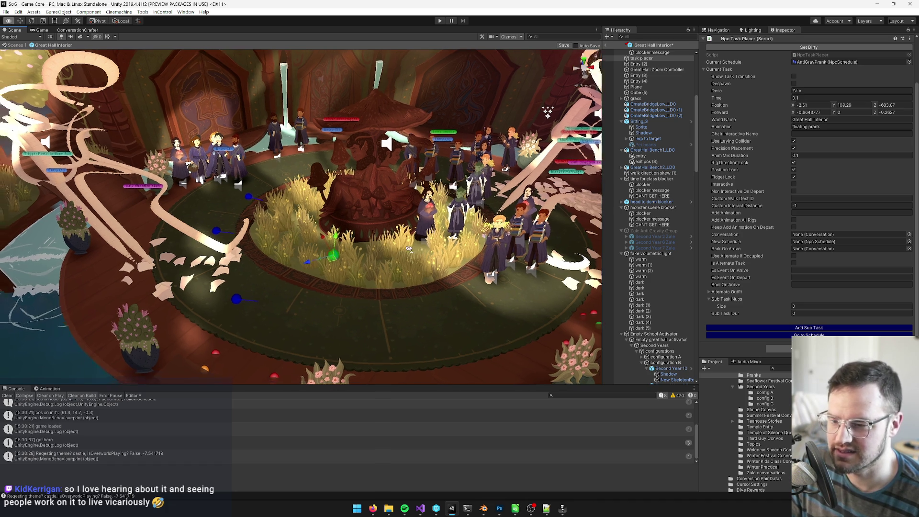
left_click(565, 46)
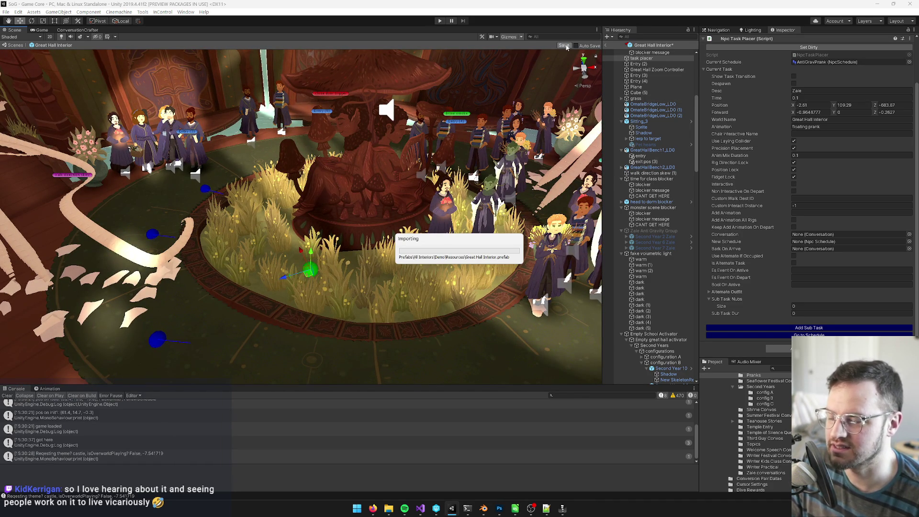
left_click(606, 45)
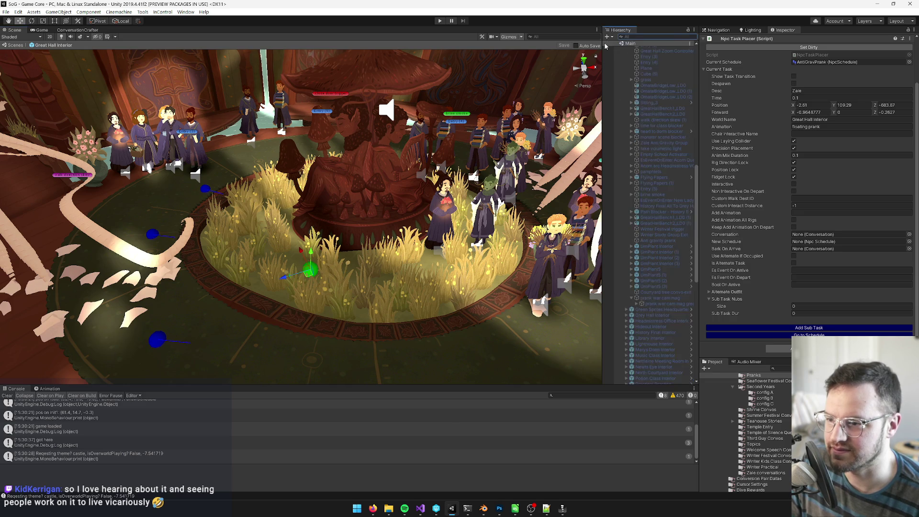
Make the Great Hall Interior object active and frame it in the Scene view
scroll(650, 218, "up", 10)
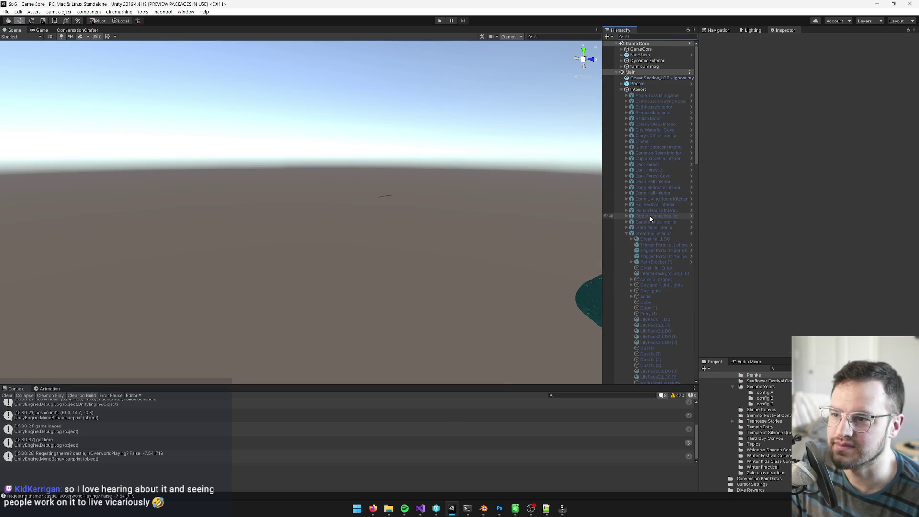
left_click(634, 233)
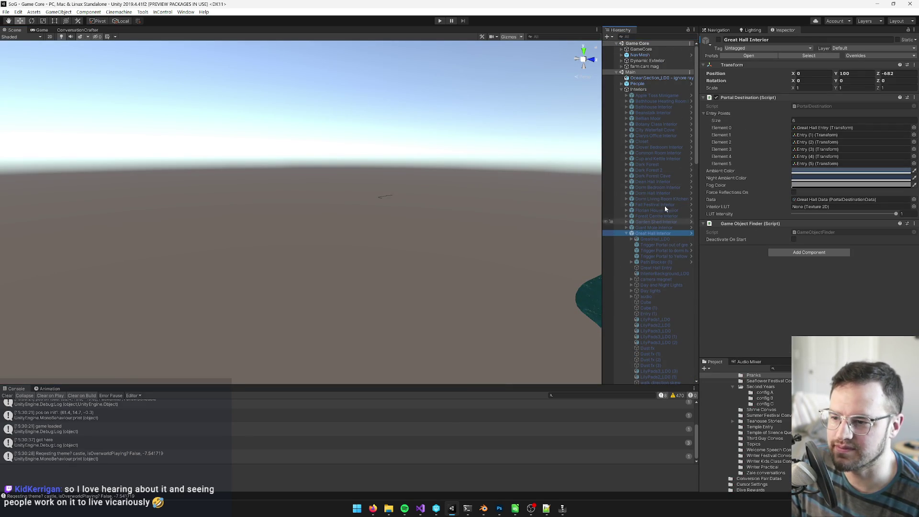
left_click(718, 39)
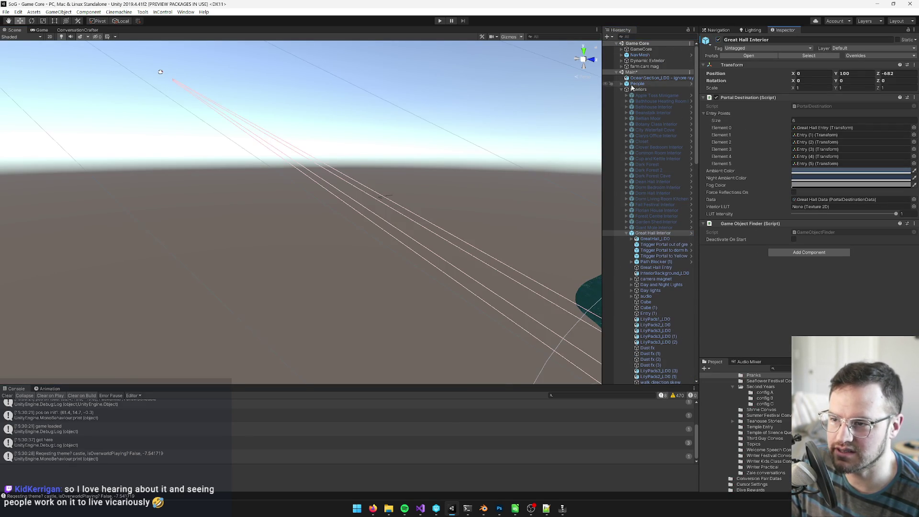
double_click(653, 233)
scroll(657, 283, "down", 10)
scroll(658, 283, "up", 5)
Select the prank war cam mag object, frame it, and orbit around the Great Hall
left_click(662, 282)
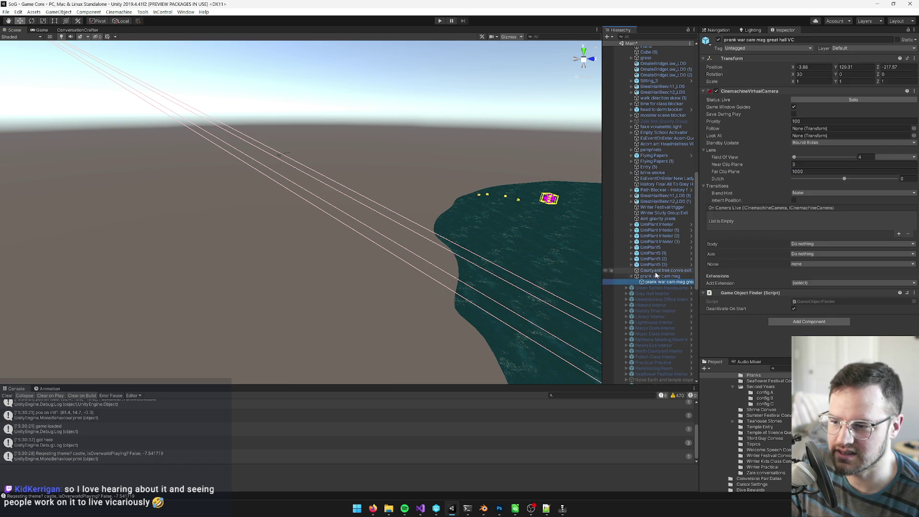
left_click(657, 276)
key("f")
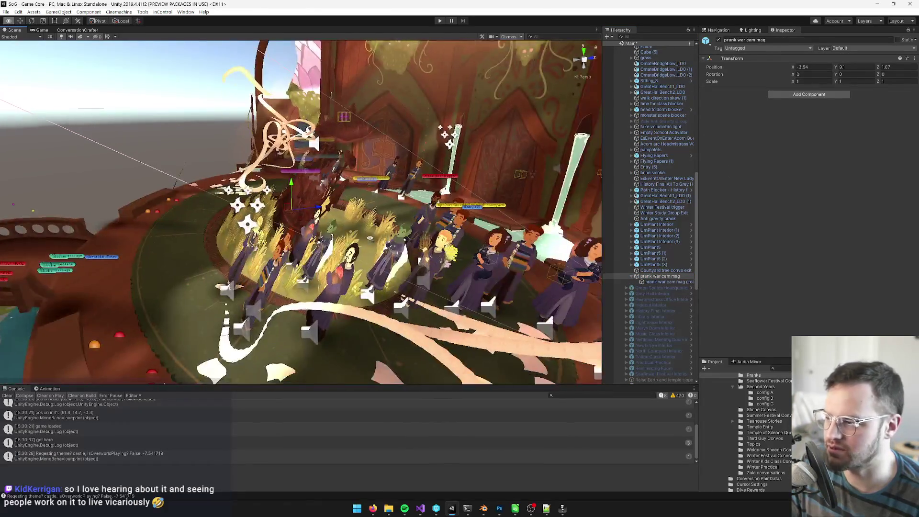
mouse_move(370, 238)
left_mouse_down()
mouse_move(448, 260)
mouse_move(338, 263)
mouse_move(350, 276)
mouse_move(445, 314)
left_mouse_up()
left_click(697, 180)
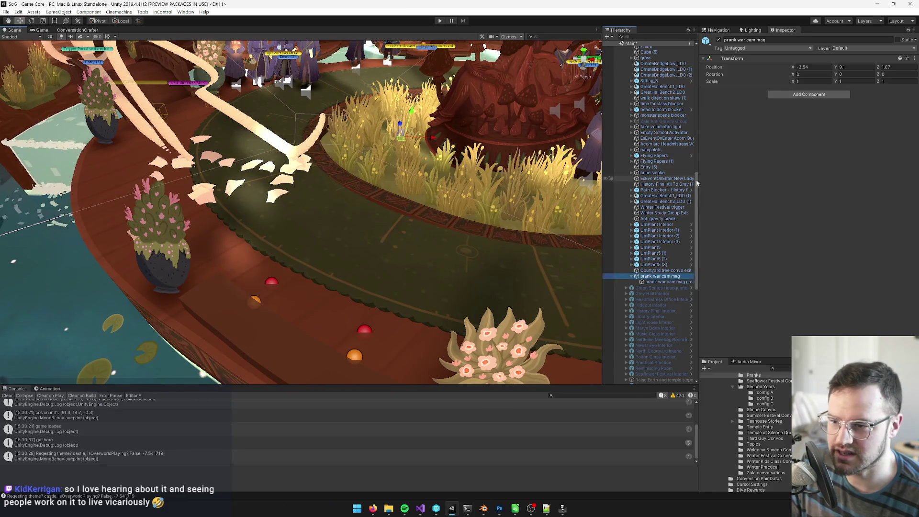
left_click_drag(696, 180, 694, 48)
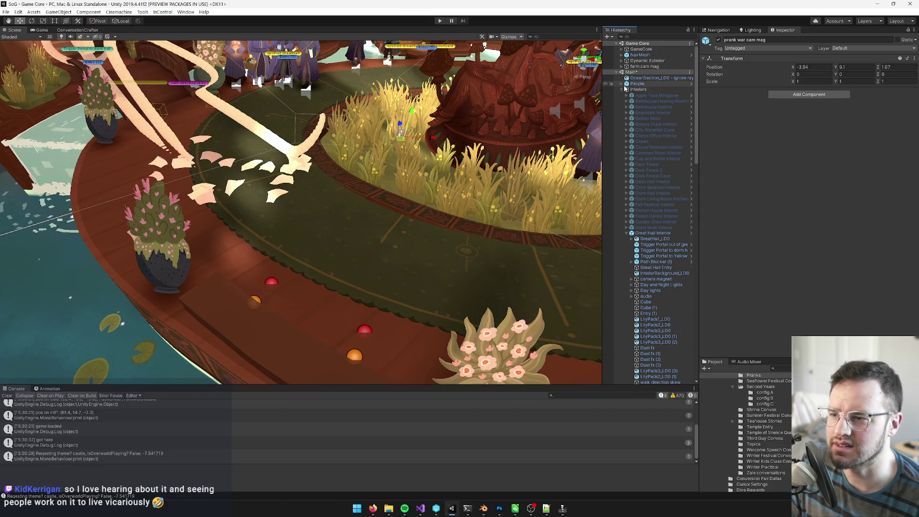
Collapse Interiors, search the Hierarchy for 'navm', and select the NavMesh object
left_click(622, 89)
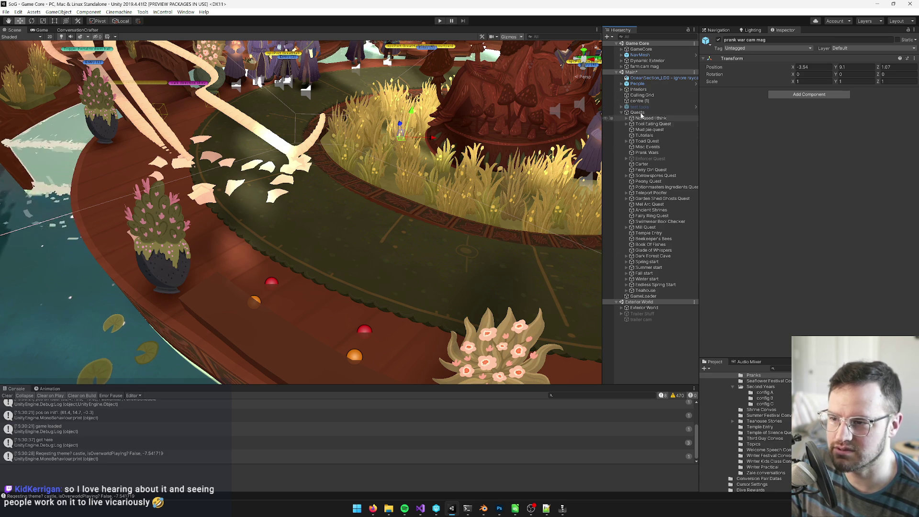
left_click(642, 36)
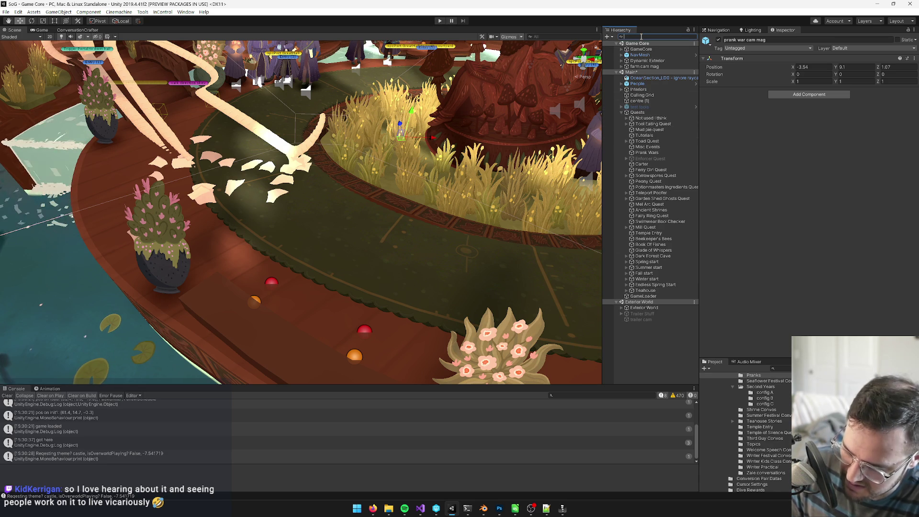
type("nm")
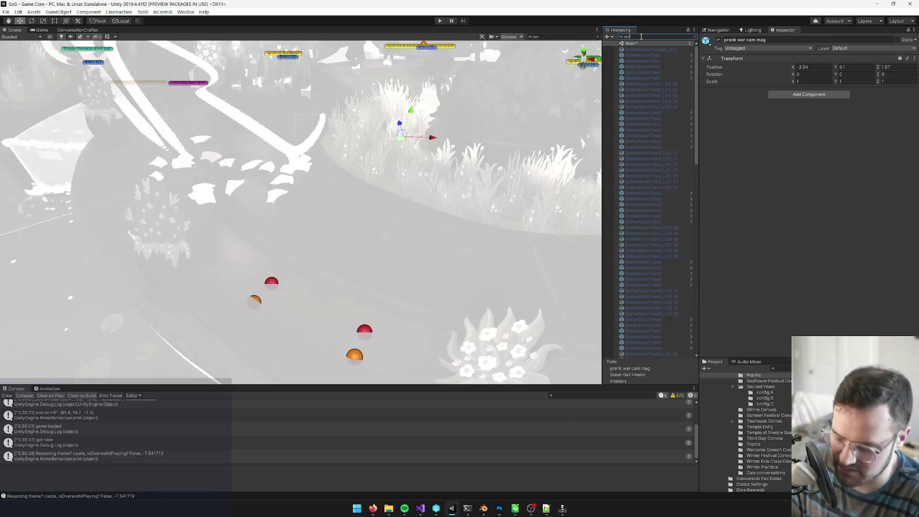
key("BackSpace")
key("BackSpace")
type("nav")
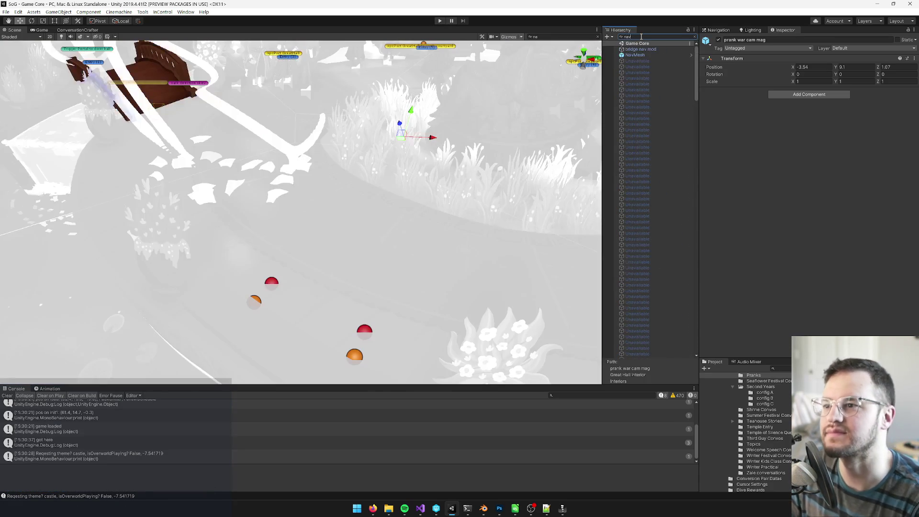
type("m")
left_click(677, 49)
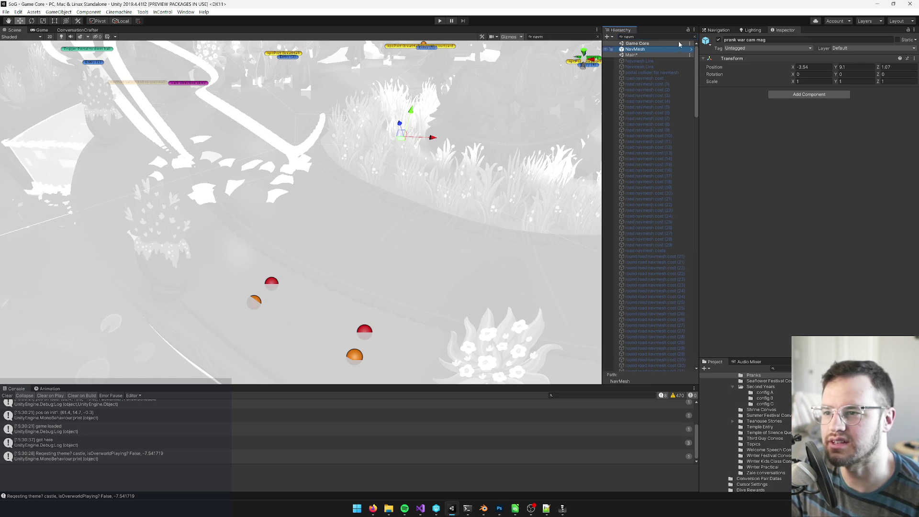
left_click(695, 36)
mouse_move(431, 191)
left_mouse_down()
mouse_move(386, 177)
mouse_move(414, 139)
mouse_move(338, 265)
left_mouse_up()
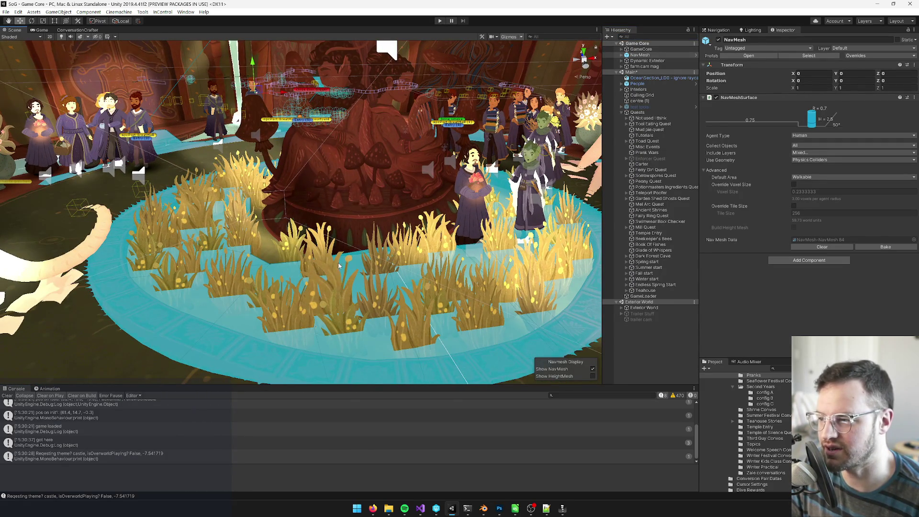
Orbit around the statue to inspect the NavMesh overlay, then open the AntiGravPrank schedule asset
scroll(339, 265, "down", 3)
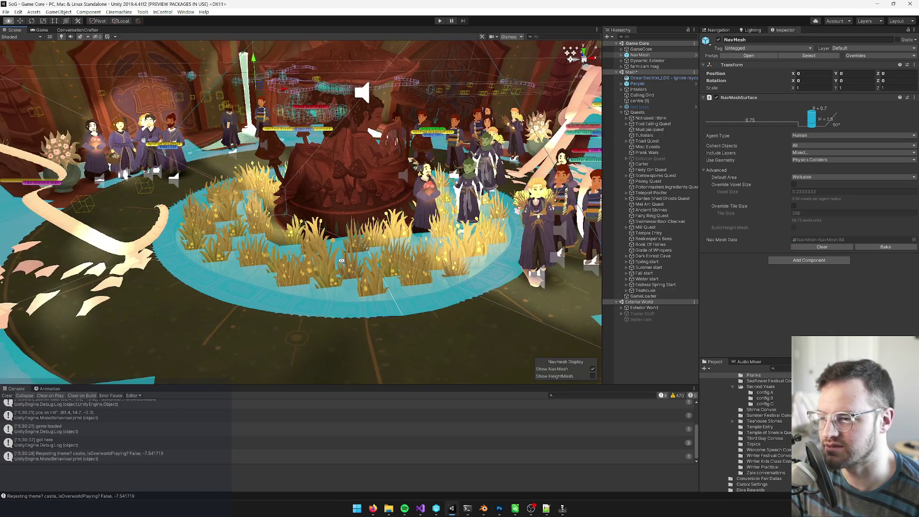
mouse_move(343, 192)
left_mouse_down()
mouse_move(344, 177)
mouse_move(334, 244)
left_mouse_up()
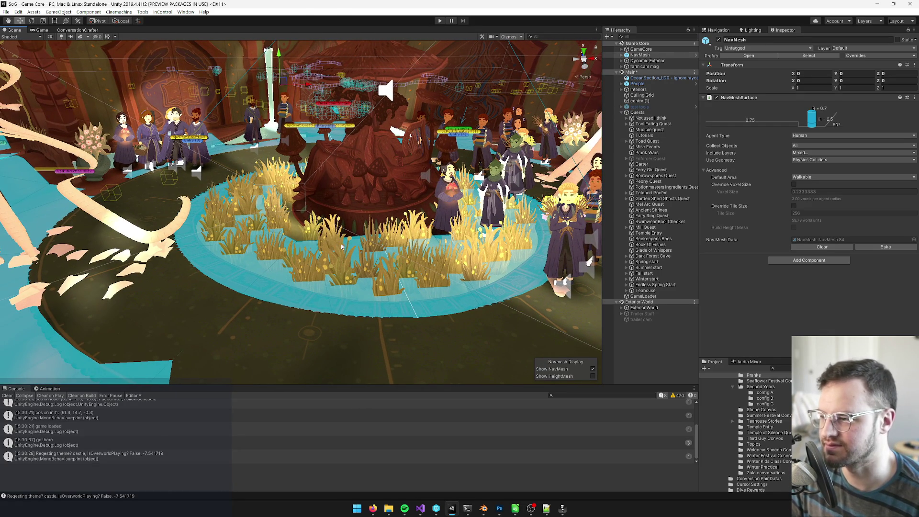
left_click_drag(367, 242, 350, 244)
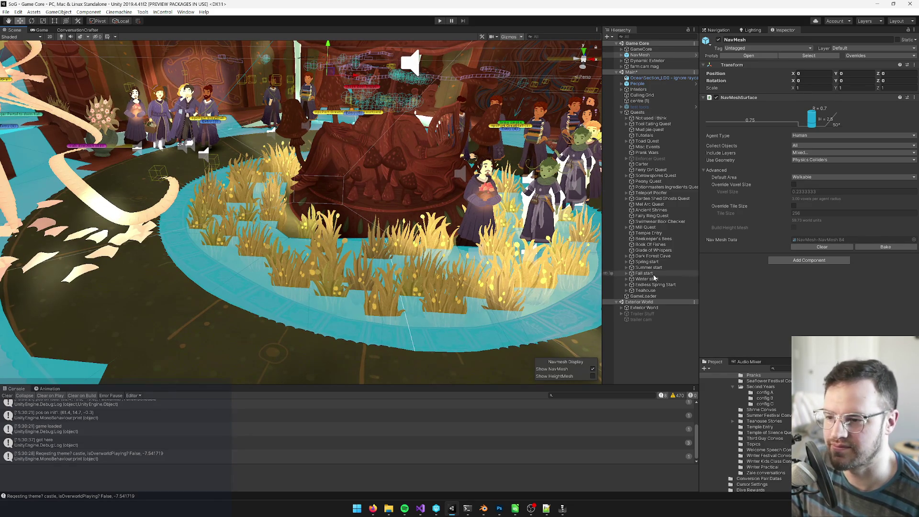
left_click_drag(329, 257, 337, 259)
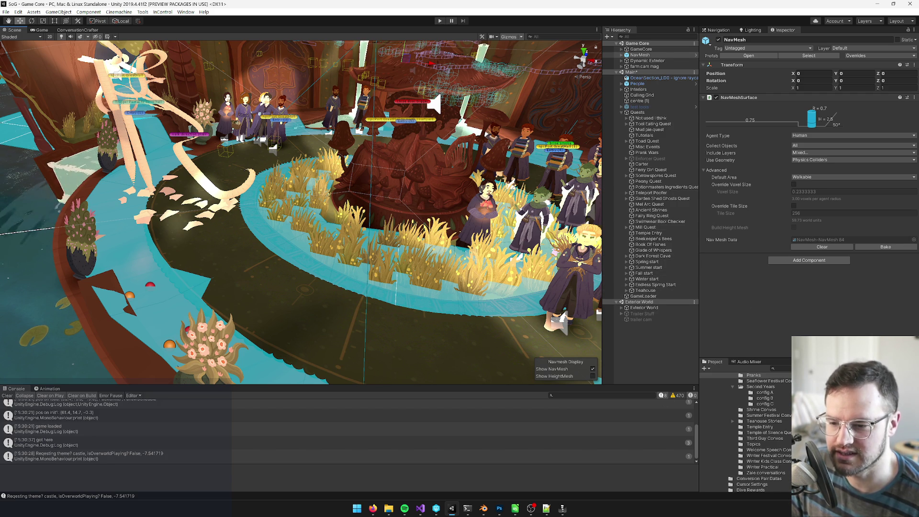
left_click(824, 378)
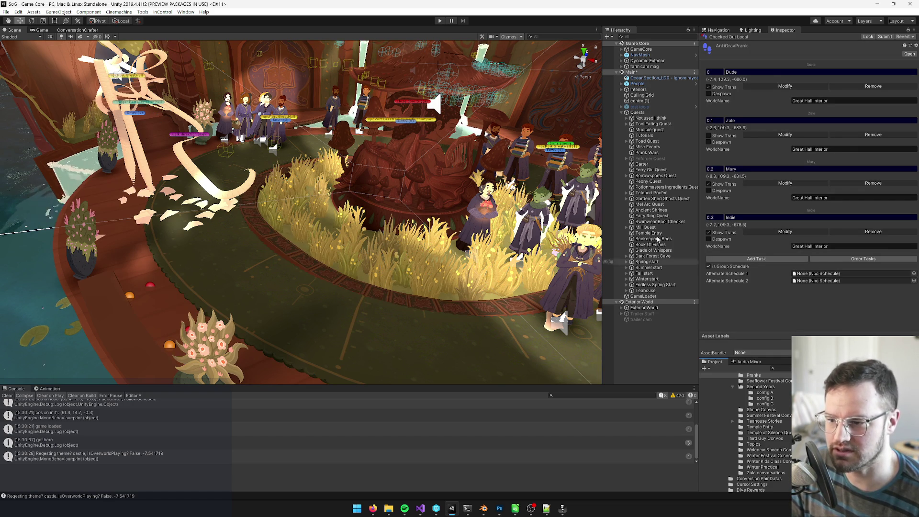
left_click_drag(422, 254, 461, 257)
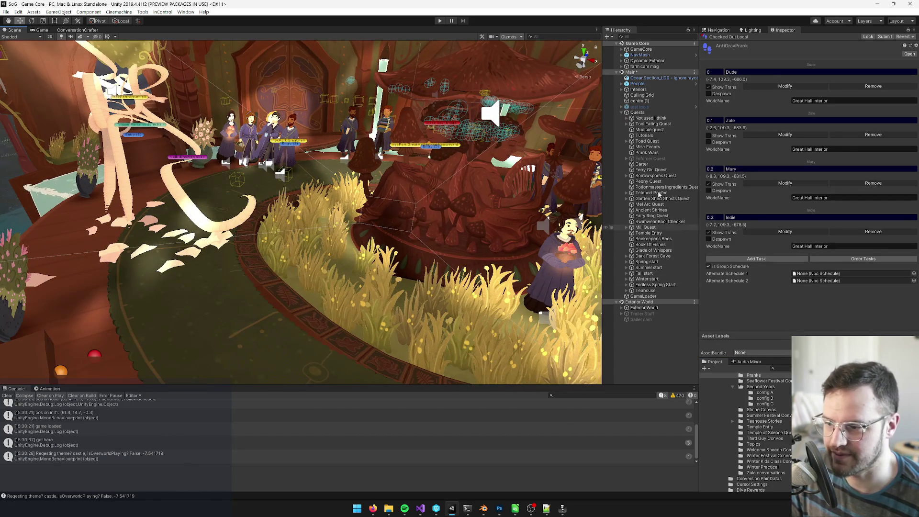
left_click(630, 90)
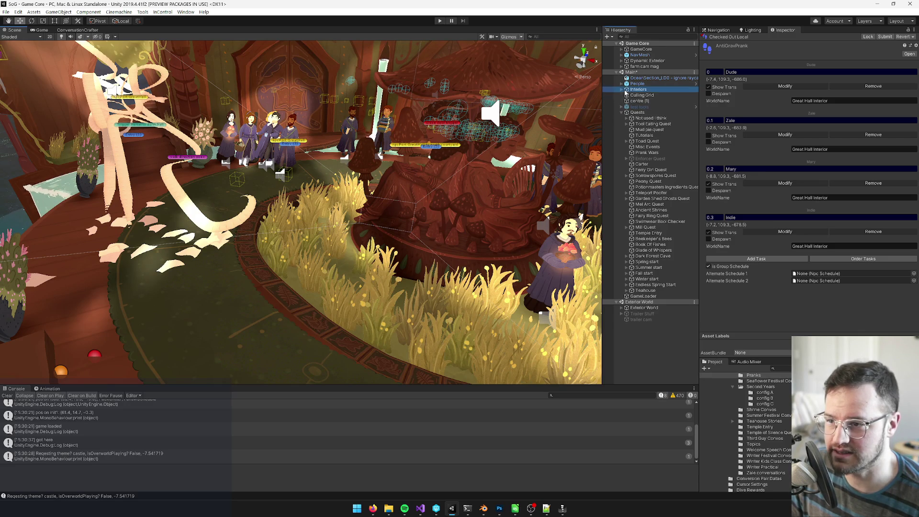
Select Great Hall Interior, frame it, and open its prefab for editing
left_click(621, 90)
left_click(653, 232)
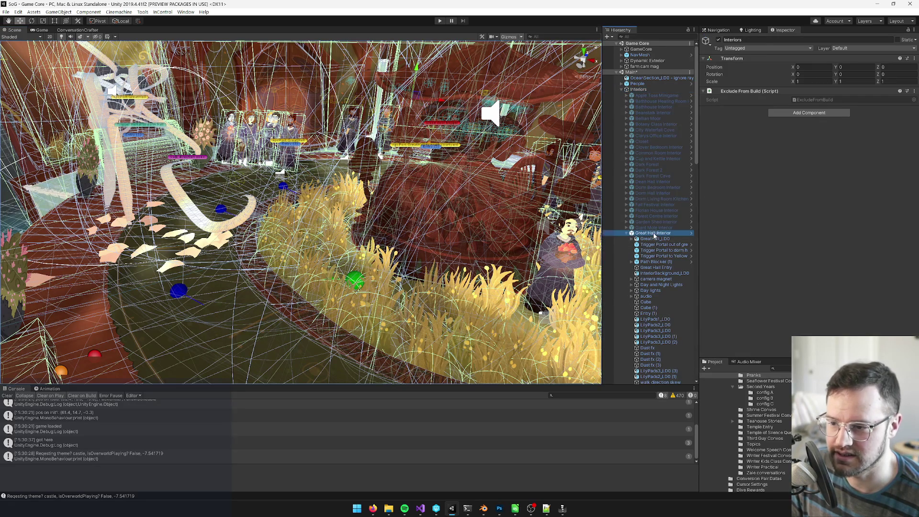
key("f")
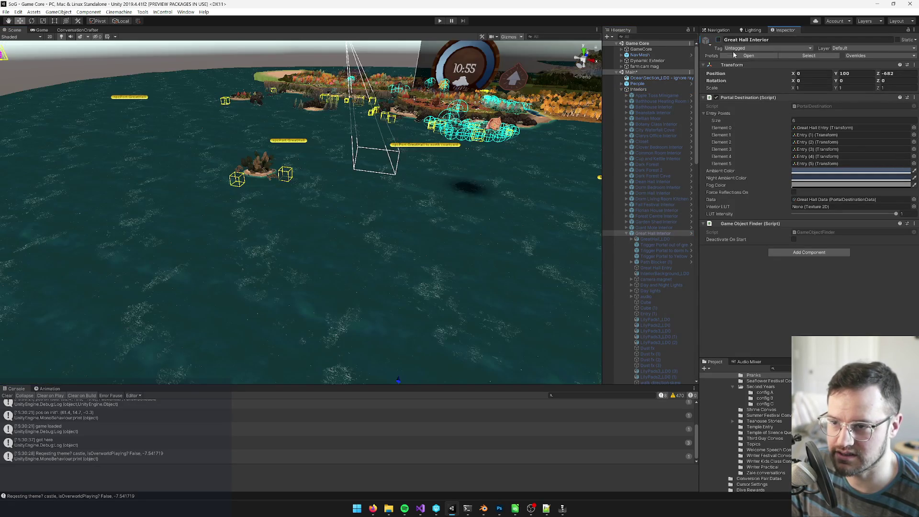
left_click_drag(460, 197, 449, 212)
left_click(766, 56)
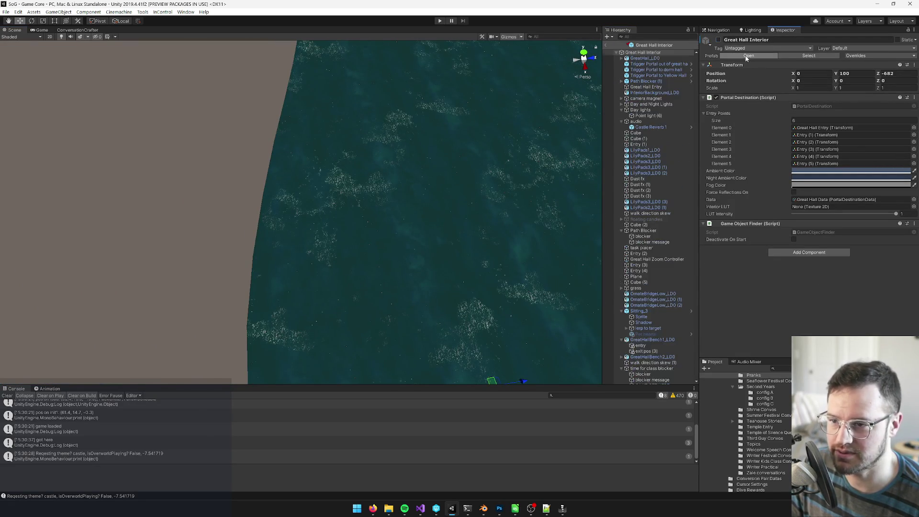
Collapse the Sitting_3 children, then search the project assets and select the PortalFX prefab
mouse_move(319, 248)
left_mouse_down()
mouse_move(359, 304)
mouse_move(321, 271)
mouse_move(330, 268)
left_mouse_up()
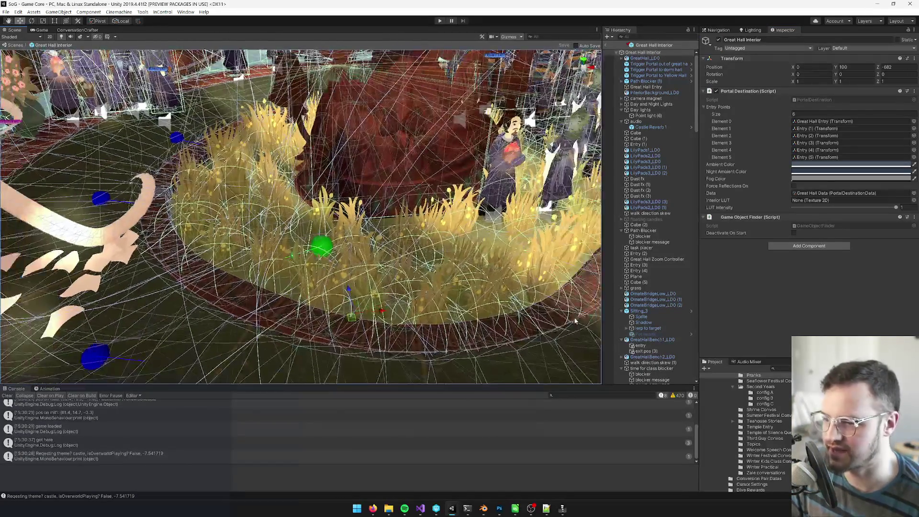
left_click(622, 311)
right_click(621, 312)
left_click(787, 313)
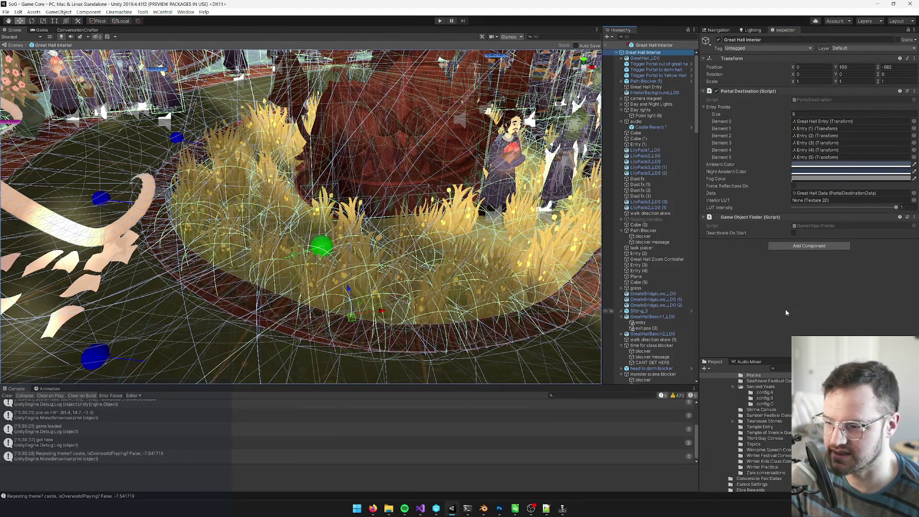
mouse_move(336, 268)
left_mouse_down()
mouse_move(307, 263)
mouse_move(474, 153)
left_mouse_up()
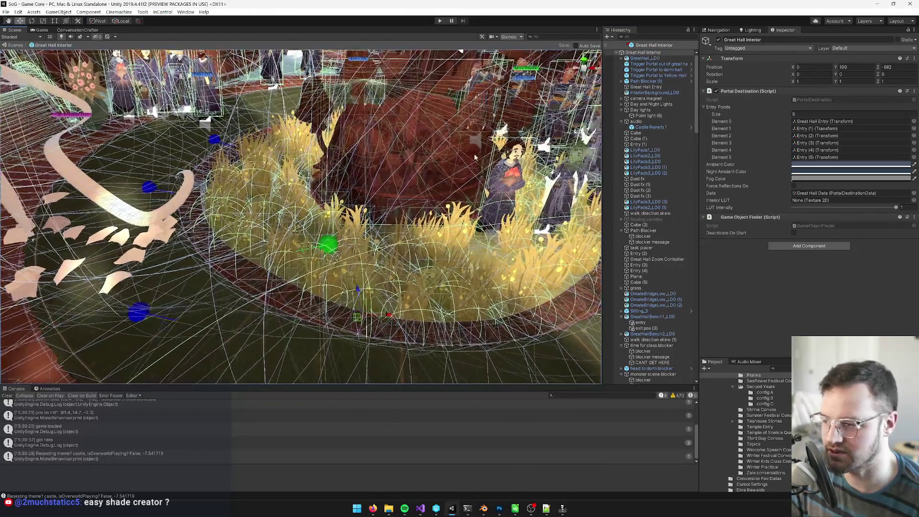
left_click(776, 368)
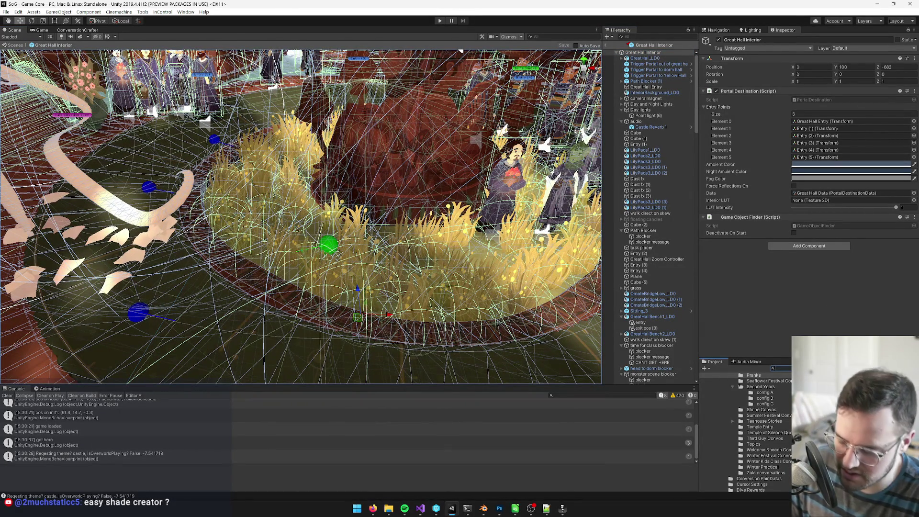
type("al t")
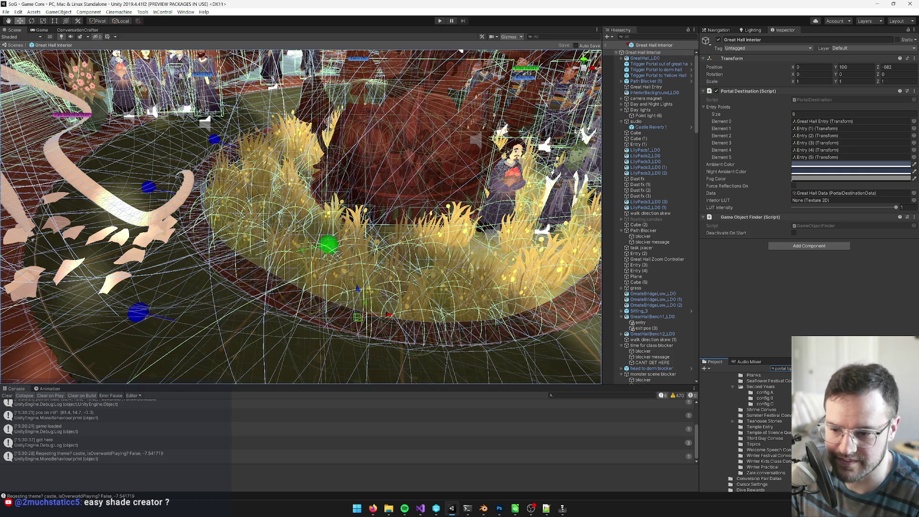
left_click(824, 376)
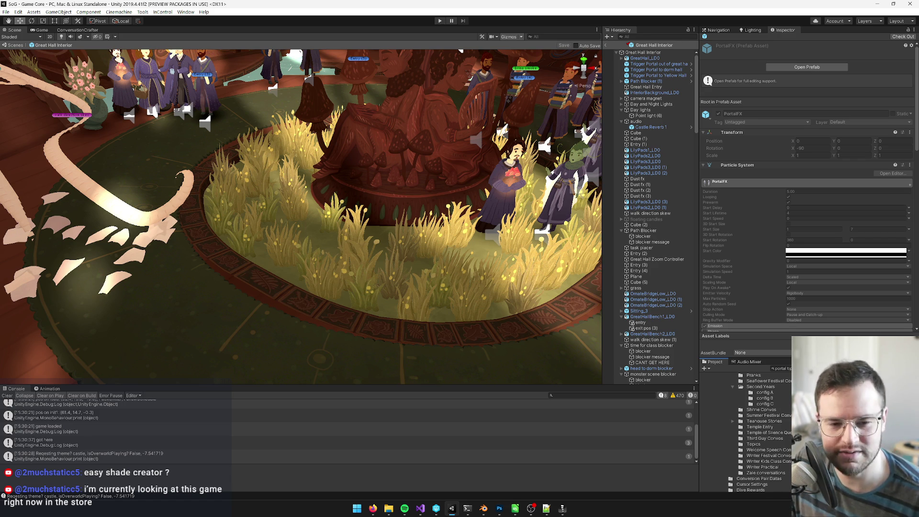
Add a PortalFX instance to the Great Hall Interior and view its swirl from above
key("f")
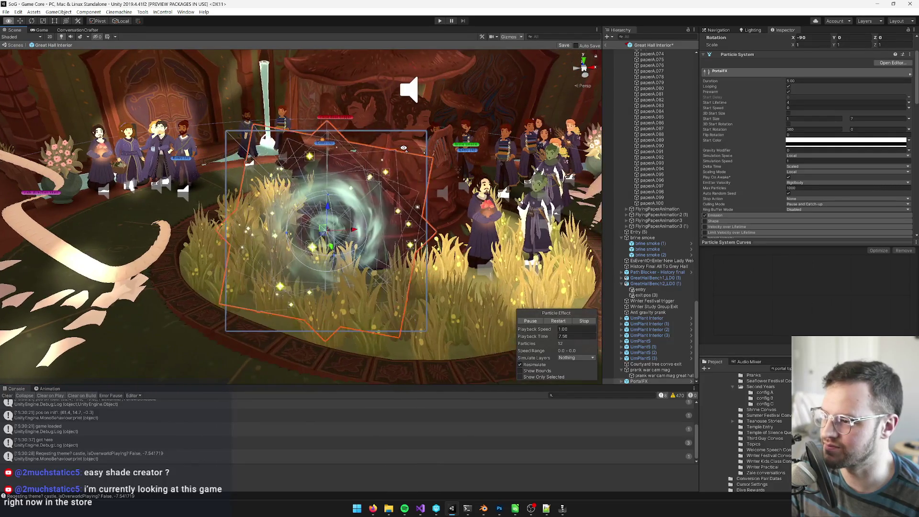
scroll(395, 148, "up", 5)
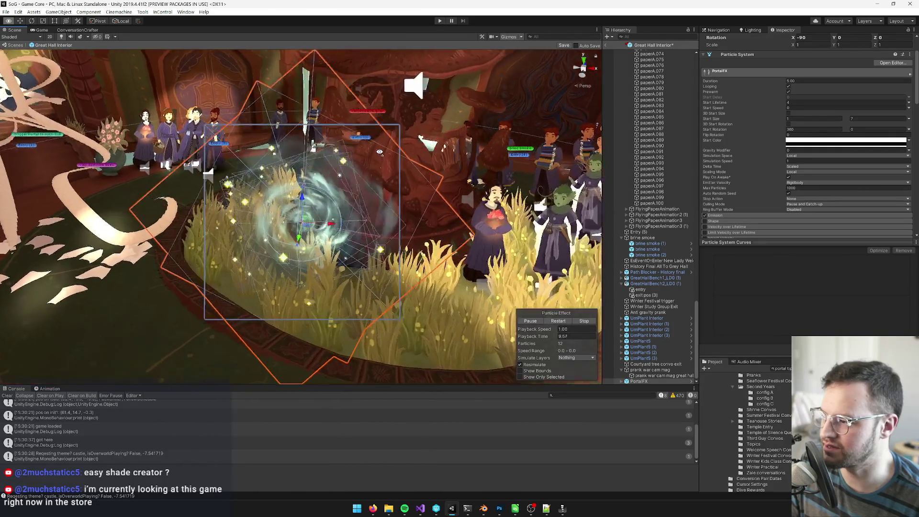
mouse_move(380, 153)
left_mouse_down()
mouse_move(284, 157)
mouse_move(412, 143)
left_mouse_up()
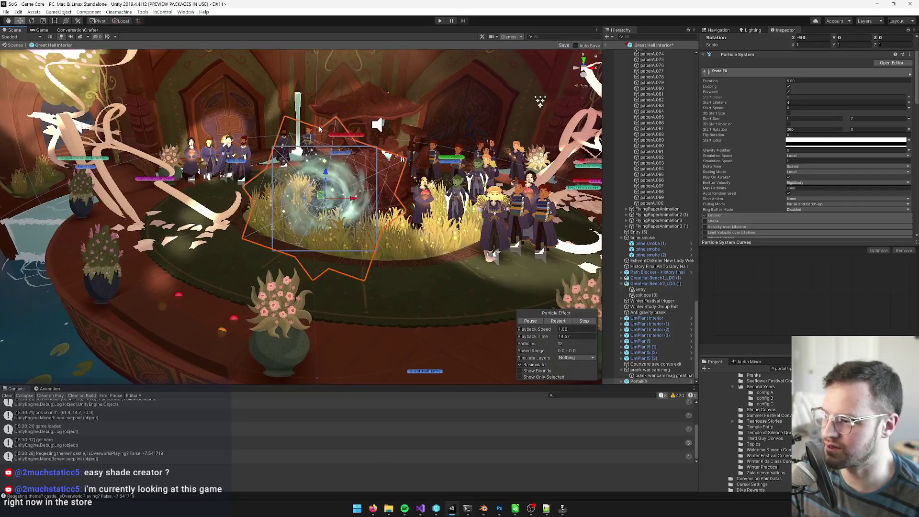
right_click(43, 30)
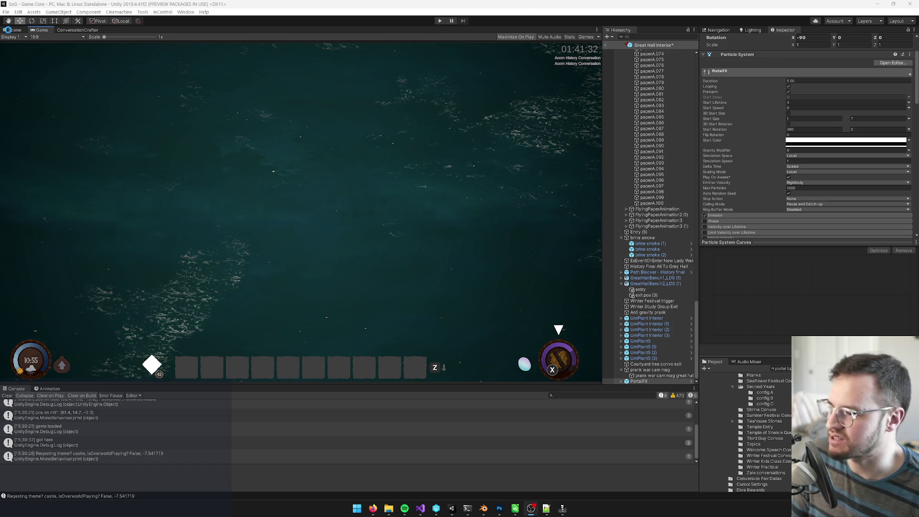
left_click(13, 30)
scroll(330, 132, "up", 3)
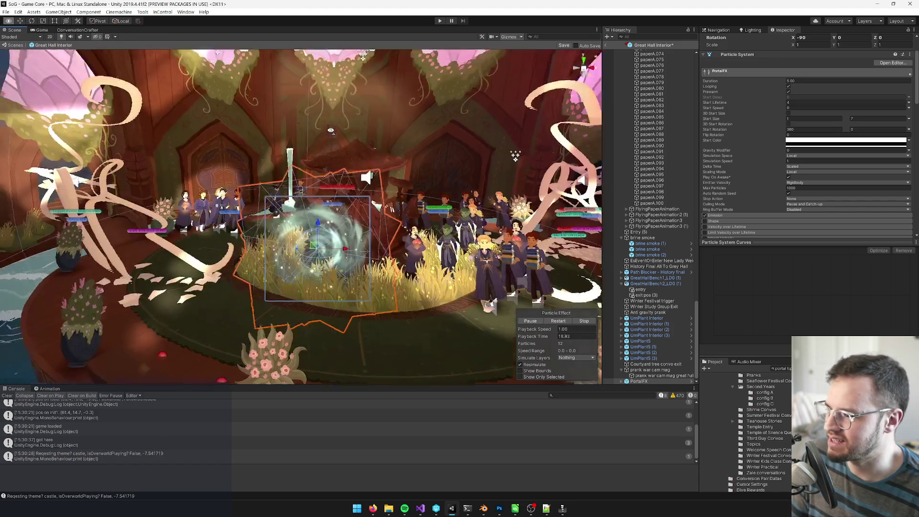
mouse_move(329, 131)
left_mouse_down()
mouse_move(384, 131)
mouse_move(322, 140)
left_mouse_up()
scroll(328, 142, "up", 5)
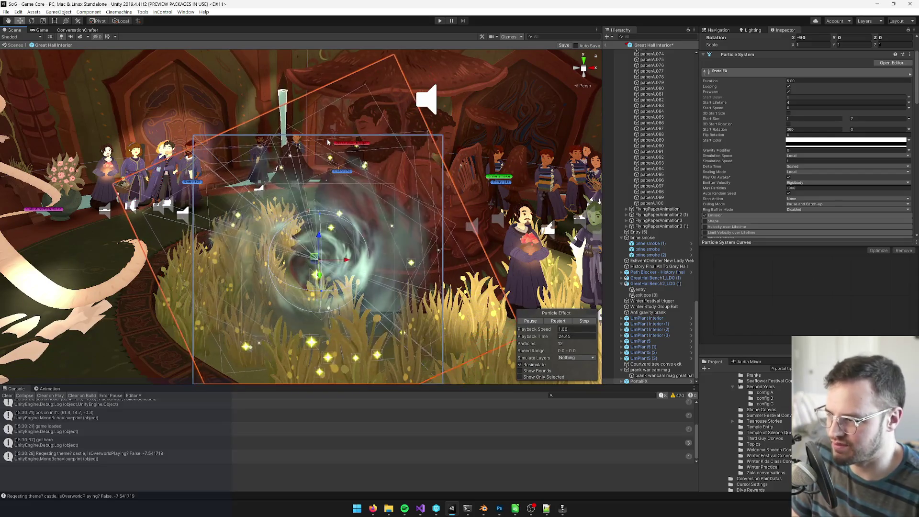
mouse_move(328, 142)
left_mouse_down()
mouse_move(302, 177)
mouse_move(186, 188)
mouse_move(314, 194)
mouse_move(324, 246)
mouse_move(336, 199)
left_mouse_up()
scroll(335, 199, "up", 5)
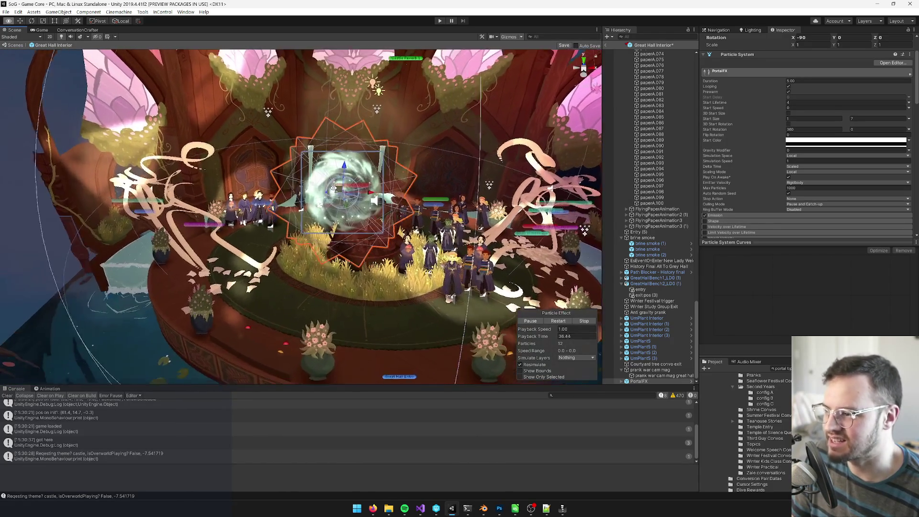
scroll(335, 198, "up", 3)
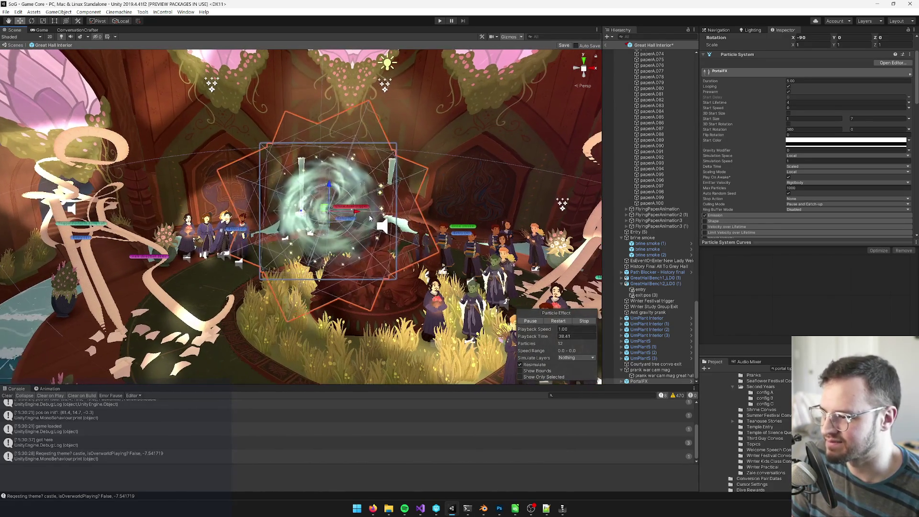
left_click(42, 30)
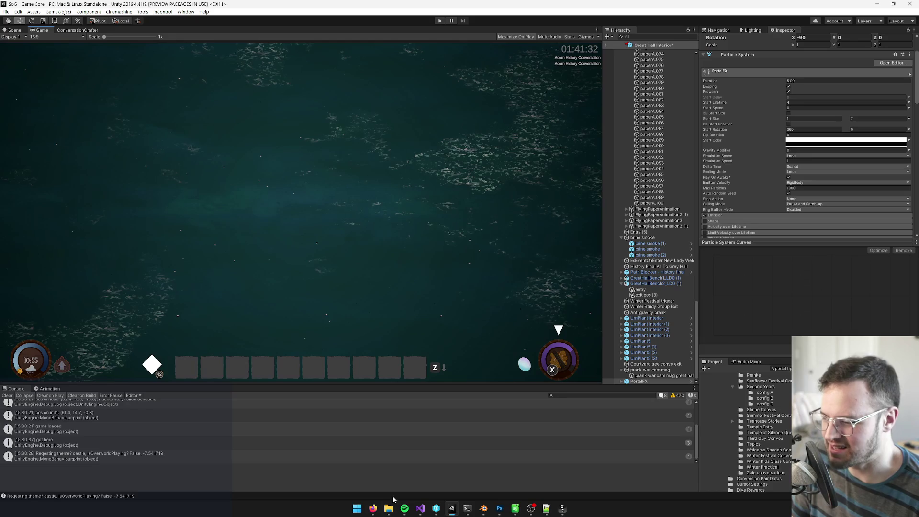
mouse_move(373, 512)
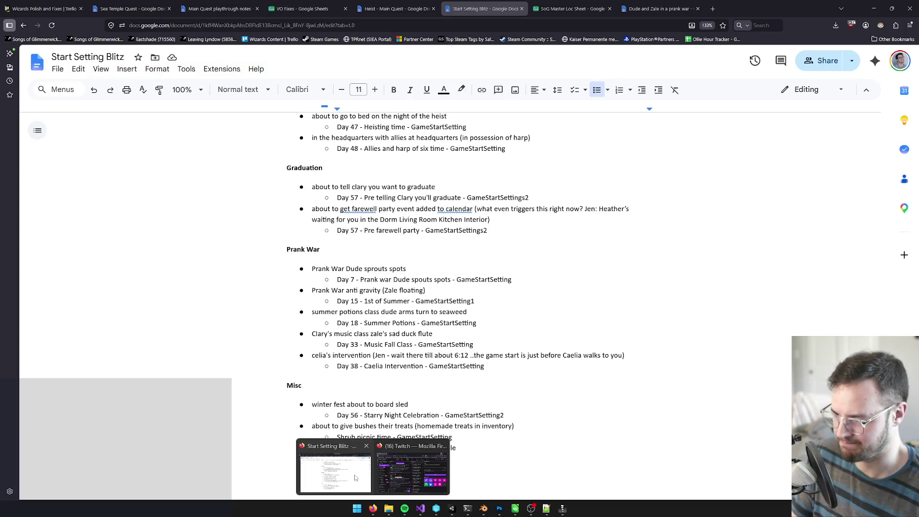
Review the Start Setting Blitz and 'Dude and Zale in a prank war' documents
left_click(356, 478)
scroll(523, 232, "down", 4)
scroll(513, 281, "up", 6)
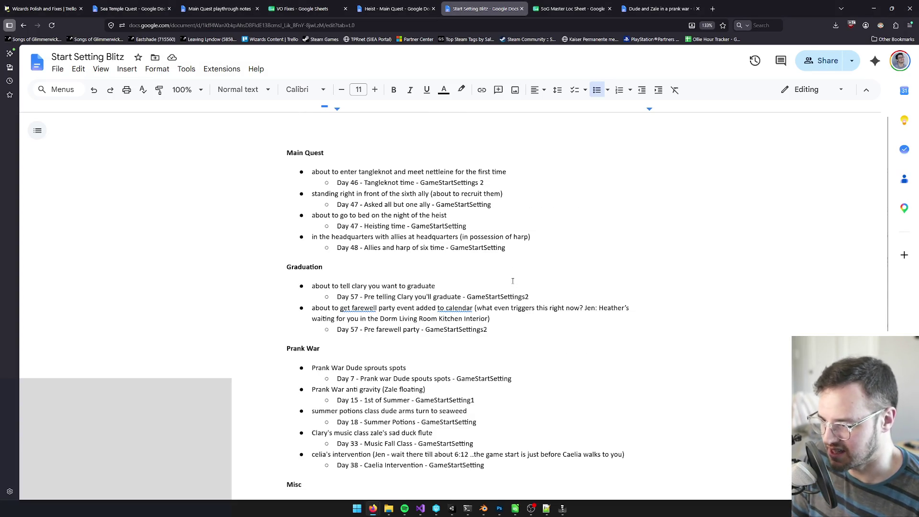
left_click(661, 9)
scroll(445, 300, "down", 5)
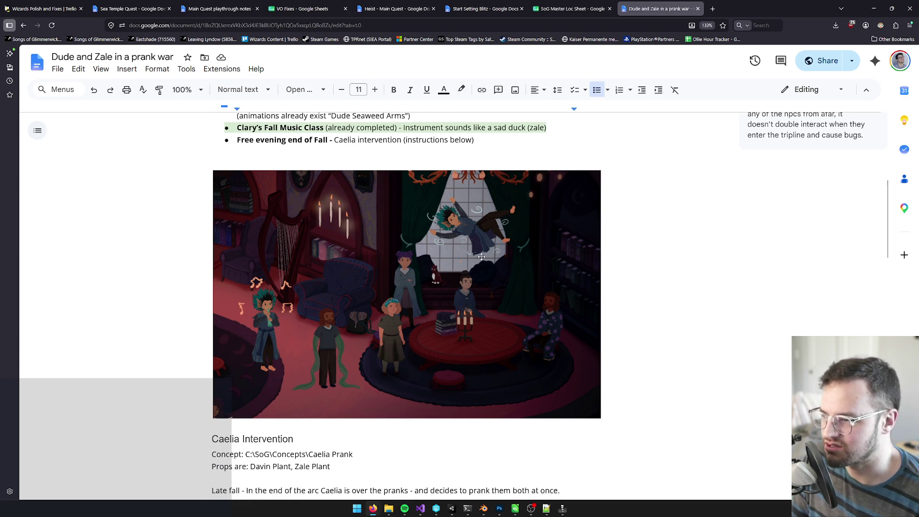
Return to Unity's Scene view and orbit around the portal effect
left_click(880, 9)
key("ctrl+1")
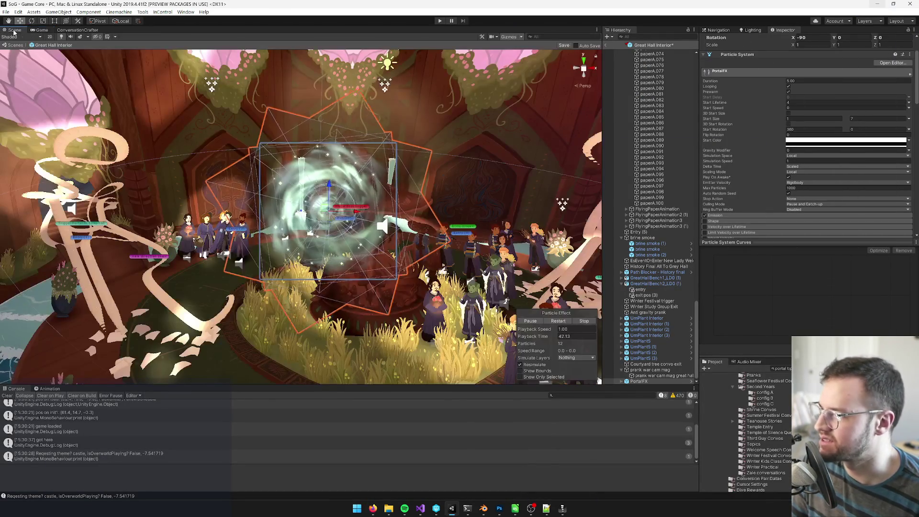
scroll(402, 196, "up", 5)
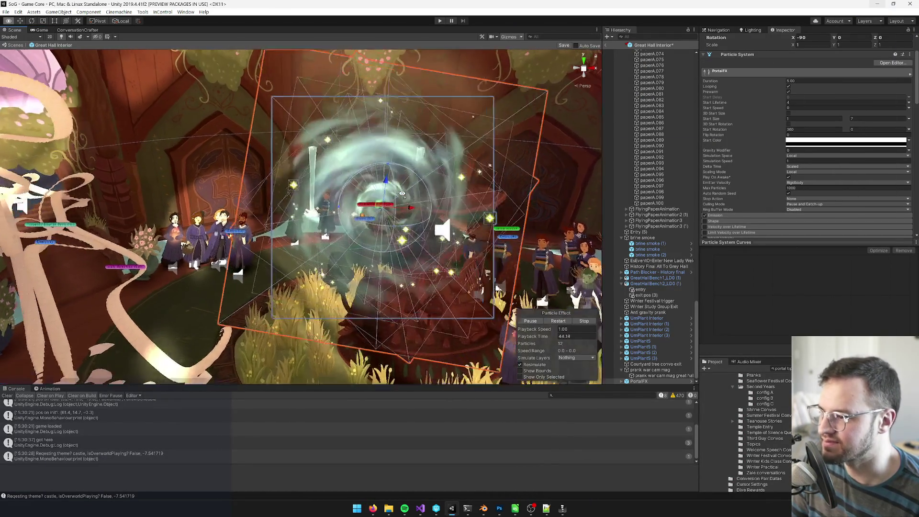
key("alt+Tab")
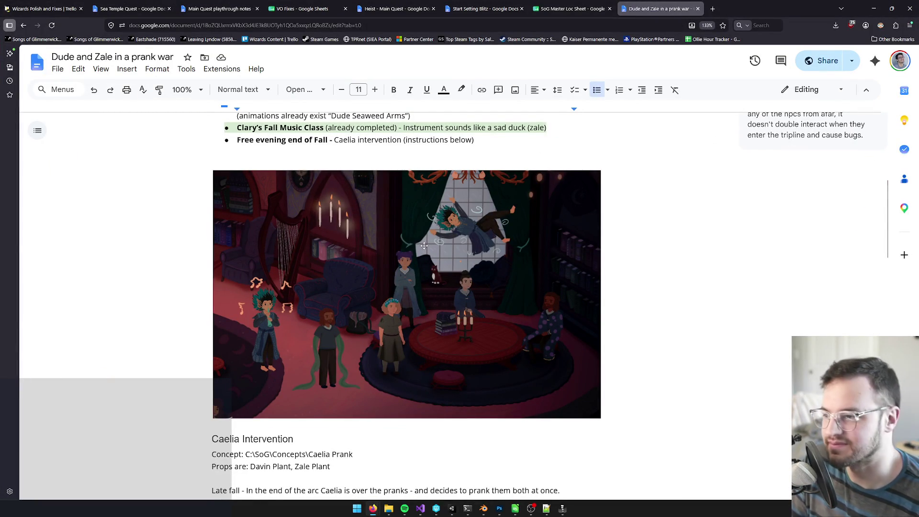
key("alt+Tab")
left_click_drag(407, 274, 397, 277)
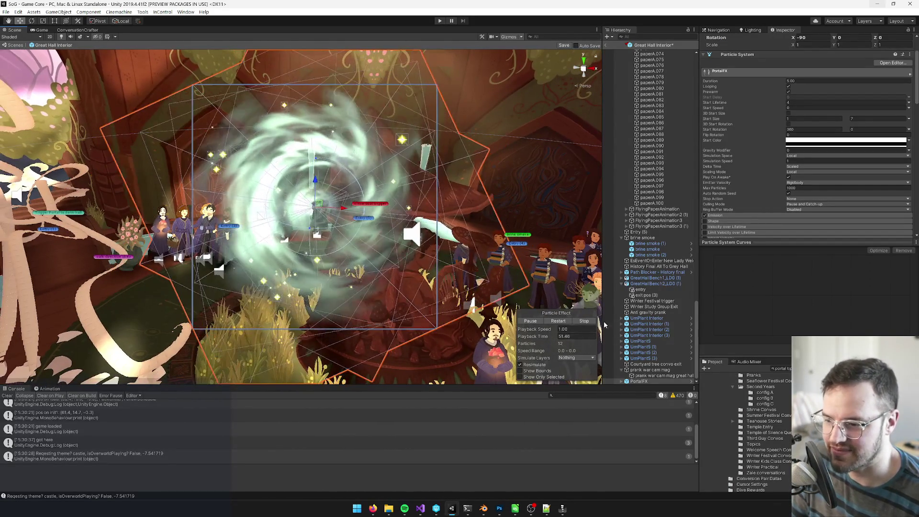
Unpack the PortalFX prefab completely and rename it 'zale prank float FX'
right_click(639, 381)
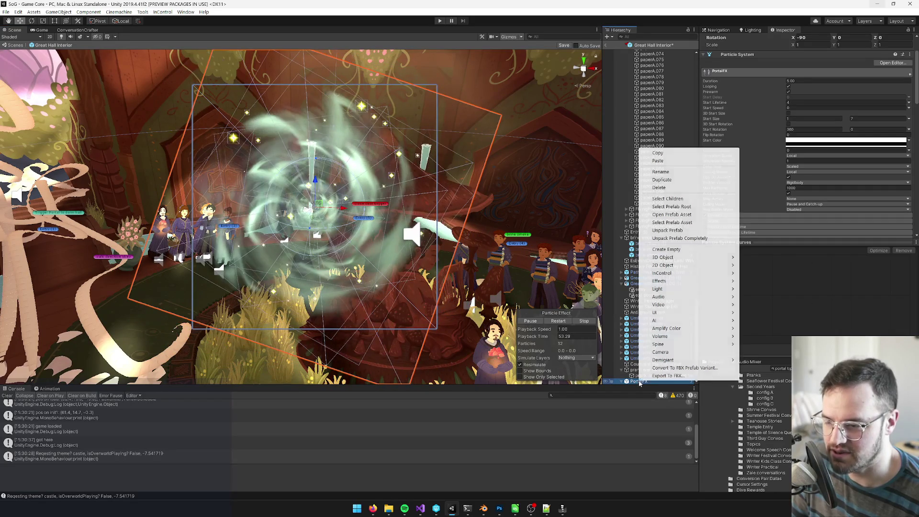
left_click(666, 231)
left_click(752, 40)
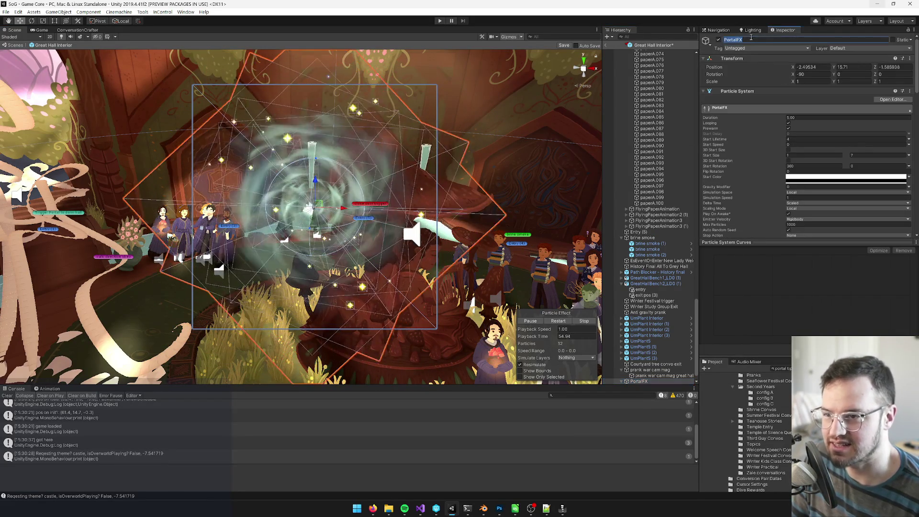
type("zale prank float FX")
key("Return")
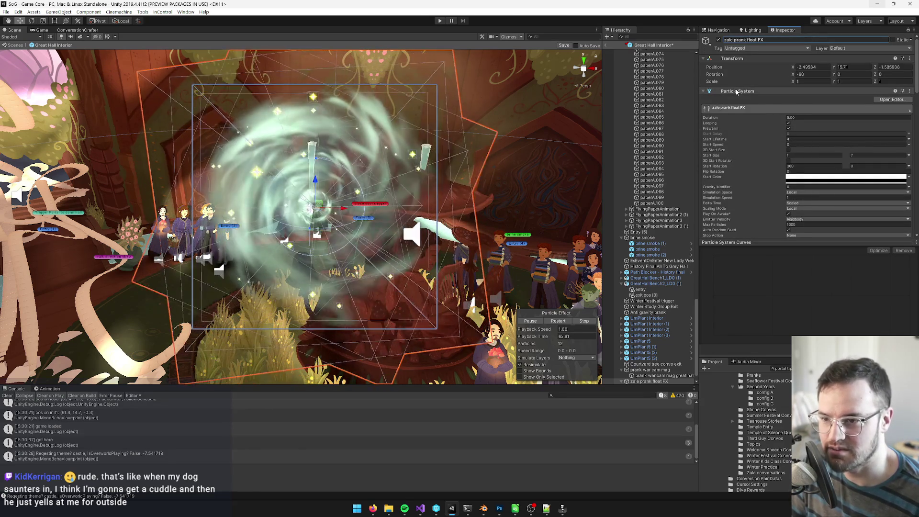
Remove the Audio Source component from the effect
scroll(781, 116, "down", 8)
scroll(796, 127, "down", 3)
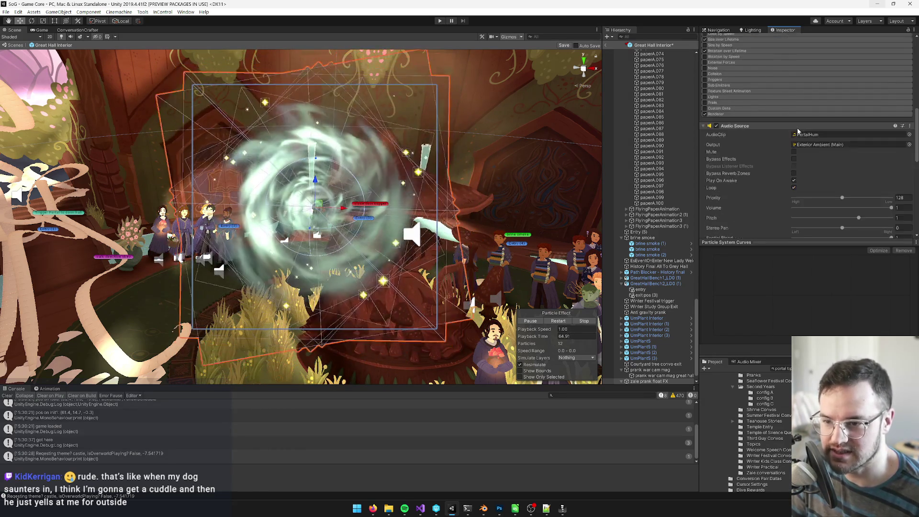
right_click(730, 127)
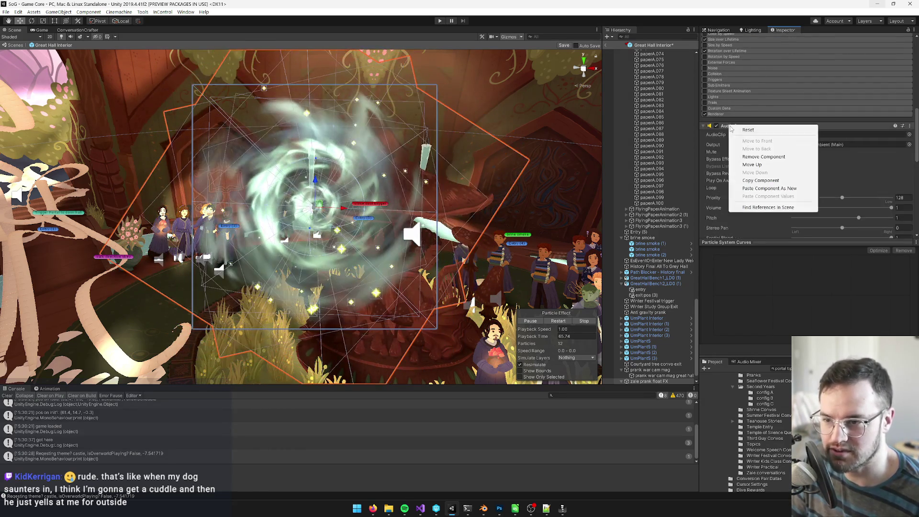
left_click(764, 157)
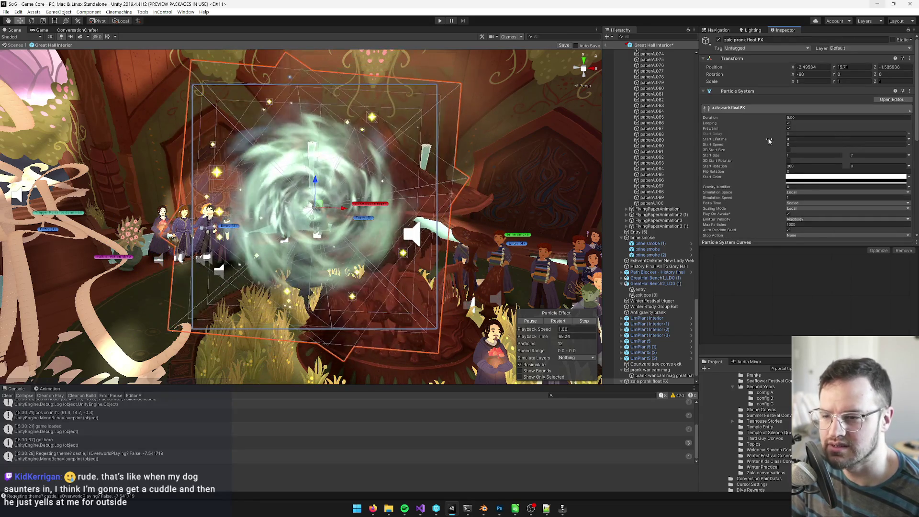
Set the particles' start colour to red, then remove the parent's own Particle System
left_click(796, 179)
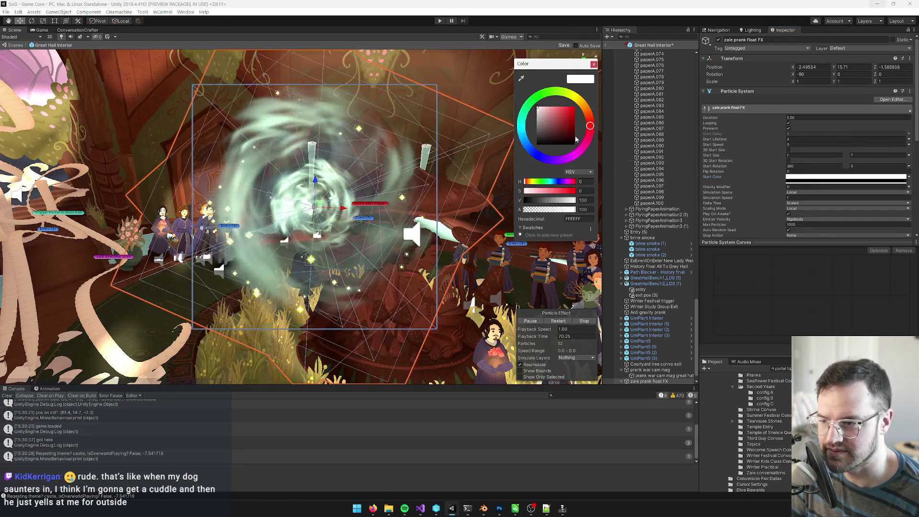
left_click_drag(570, 111, 596, 100)
left_click(594, 65)
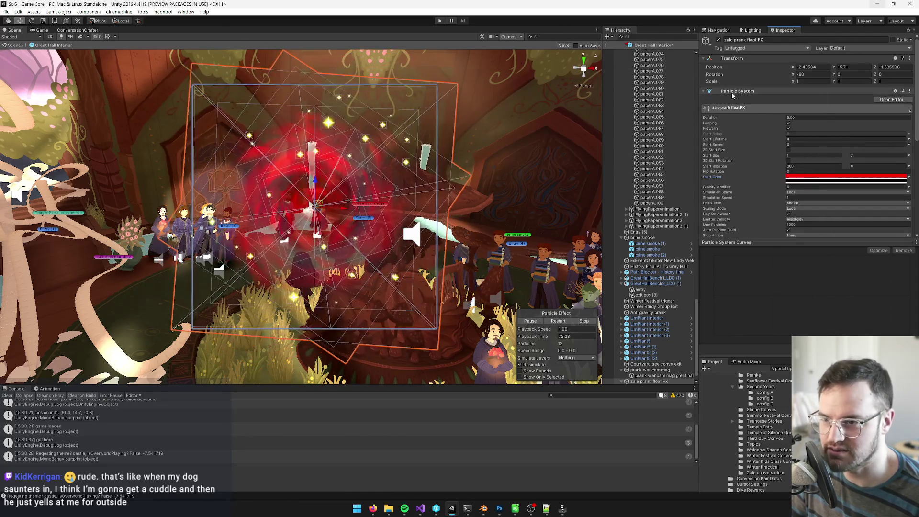
right_click(733, 95)
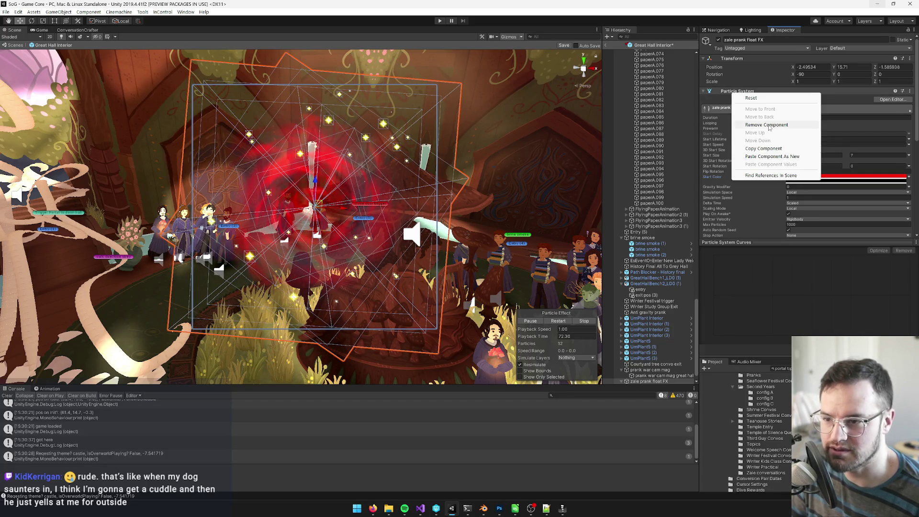
left_click(767, 125)
scroll(648, 315, "down", 1)
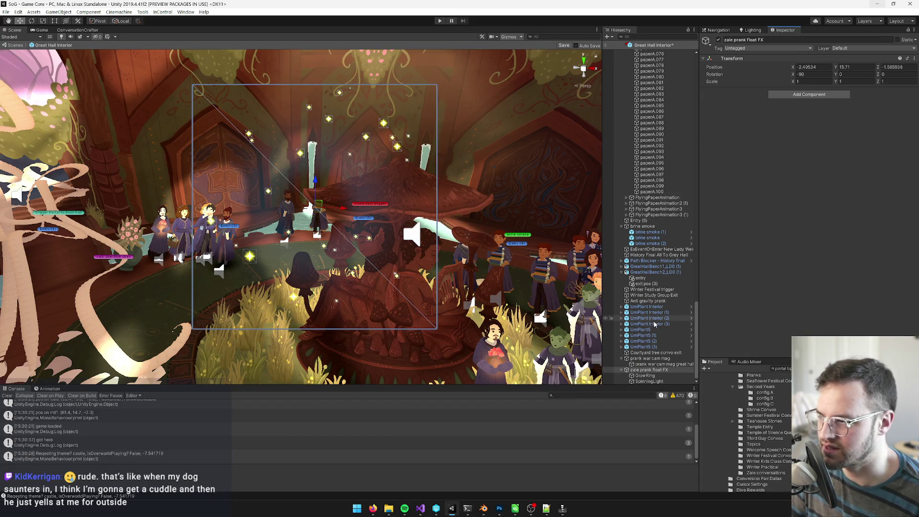
Frame GlowRing, then rename the SpinningLight child effect to 'sparkles'
double_click(646, 376)
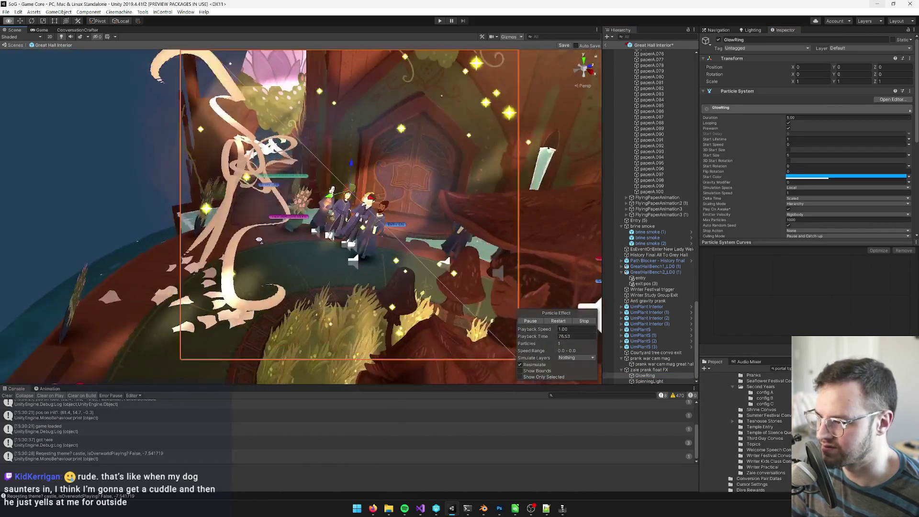
left_click_drag(259, 239, 304, 257)
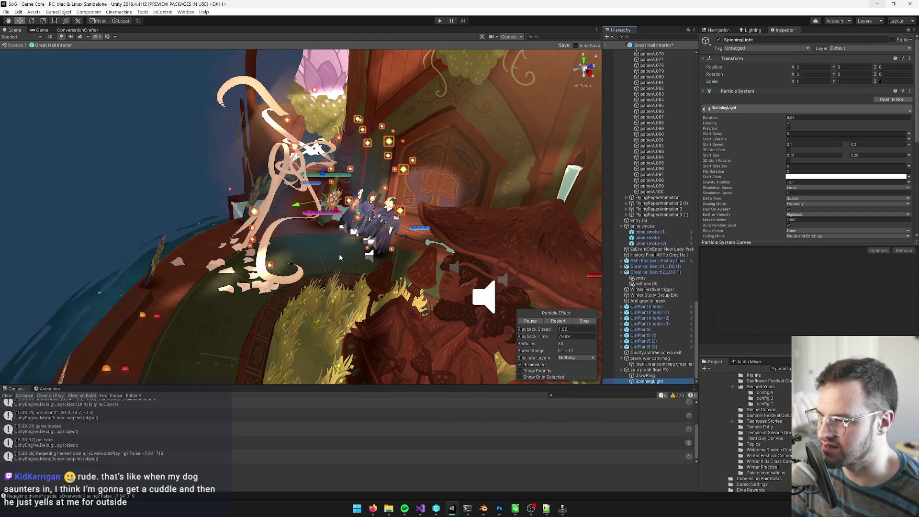
key("f")
left_click(761, 41)
type("sparkles")
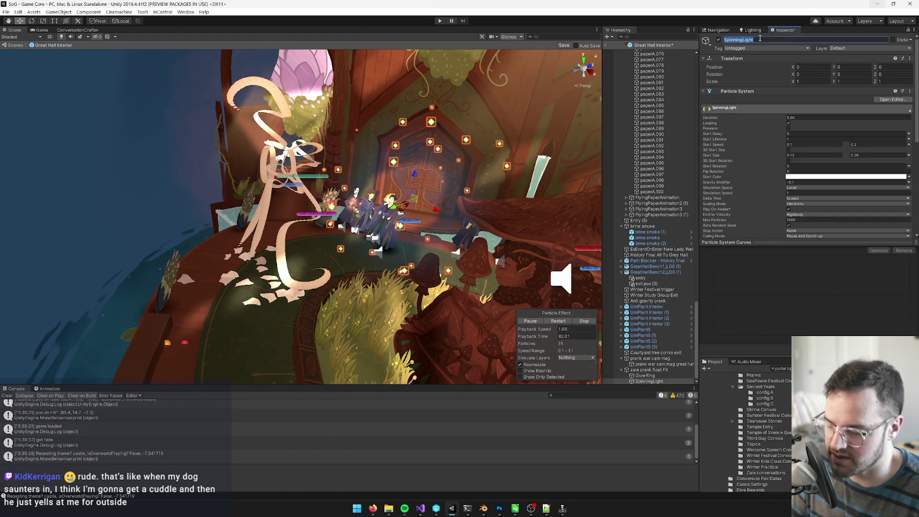
key("Return")
left_click_drag(378, 216, 401, 217)
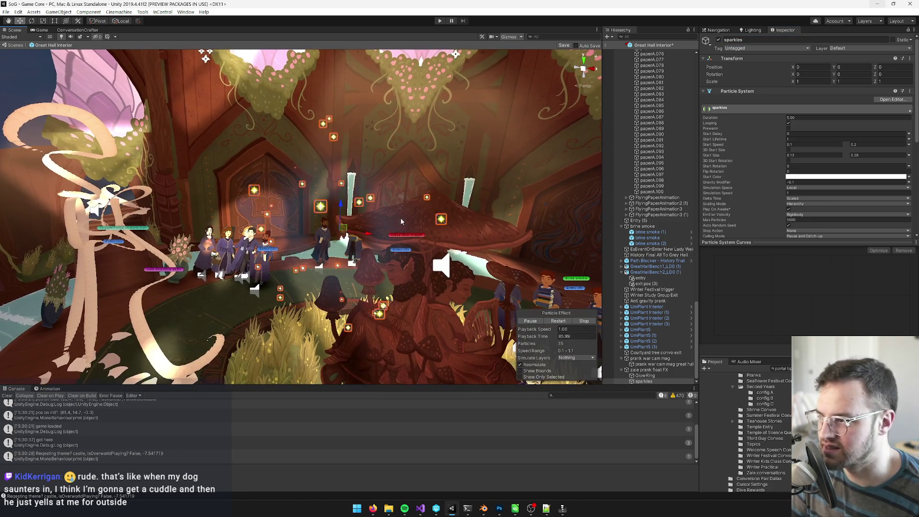
Set the sparkles' start colour to blue-purple (6028FF)
left_click(809, 177)
left_click_drag(551, 111, 570, 65)
left_click_drag(525, 136, 538, 155)
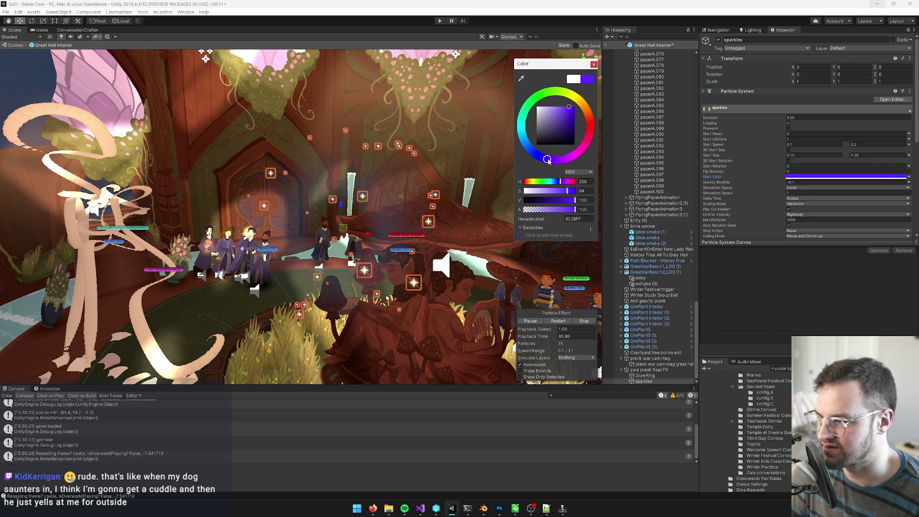
left_click(594, 65)
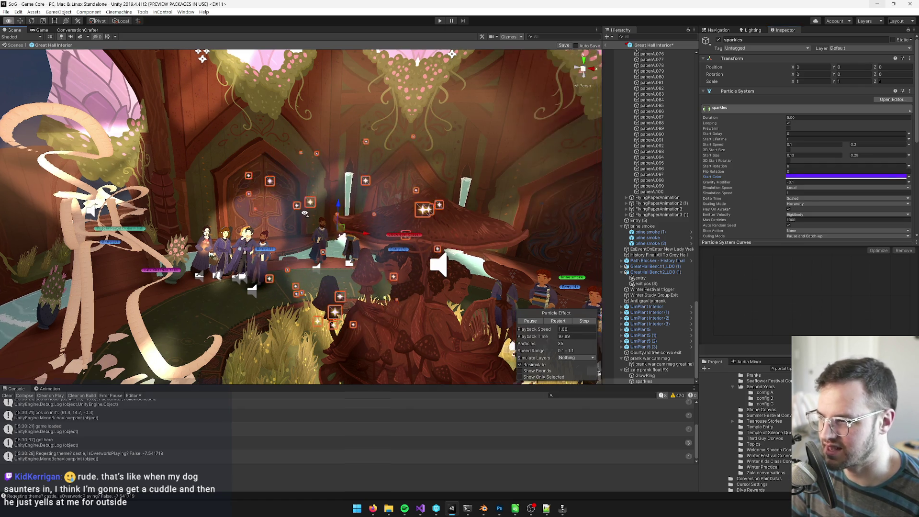
Expand the Renderer settings of the sparkles particle system
scroll(333, 217, "up", 3)
scroll(333, 217, "down", 5)
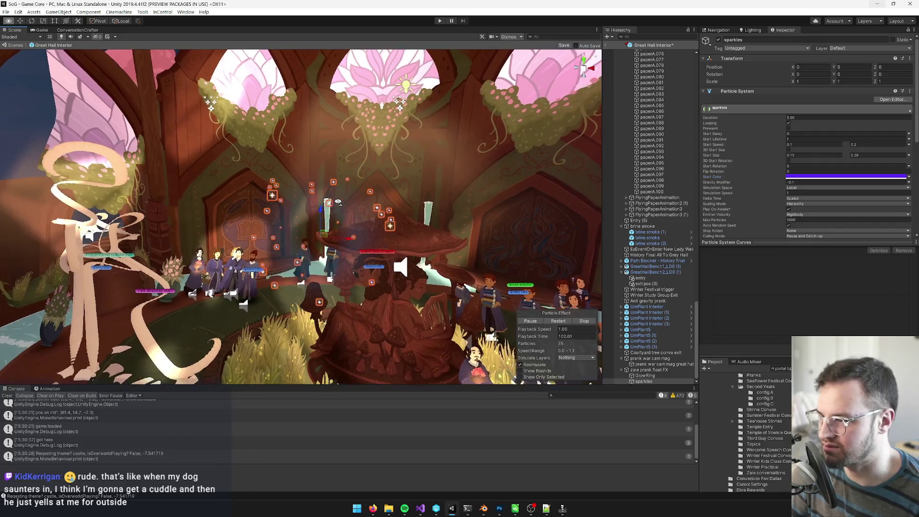
scroll(338, 215, "up", 3)
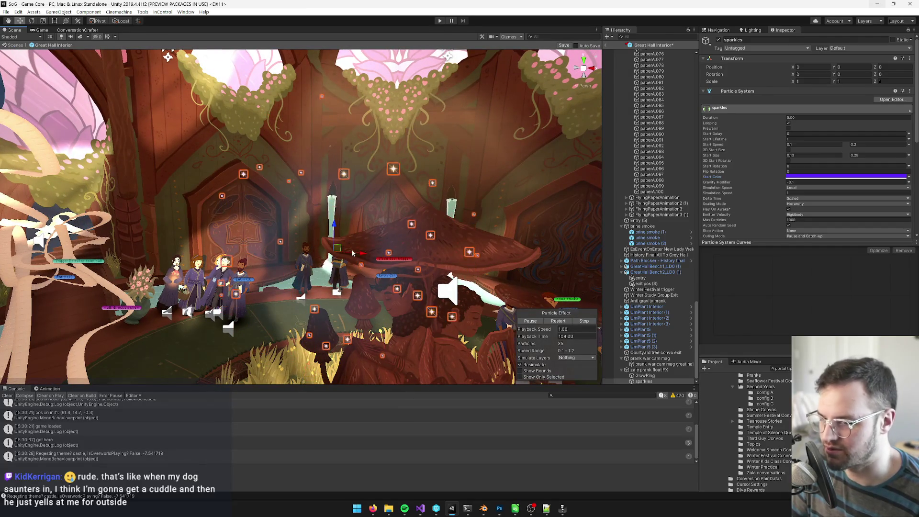
key("alt+Tab")
key("alt+Tab")
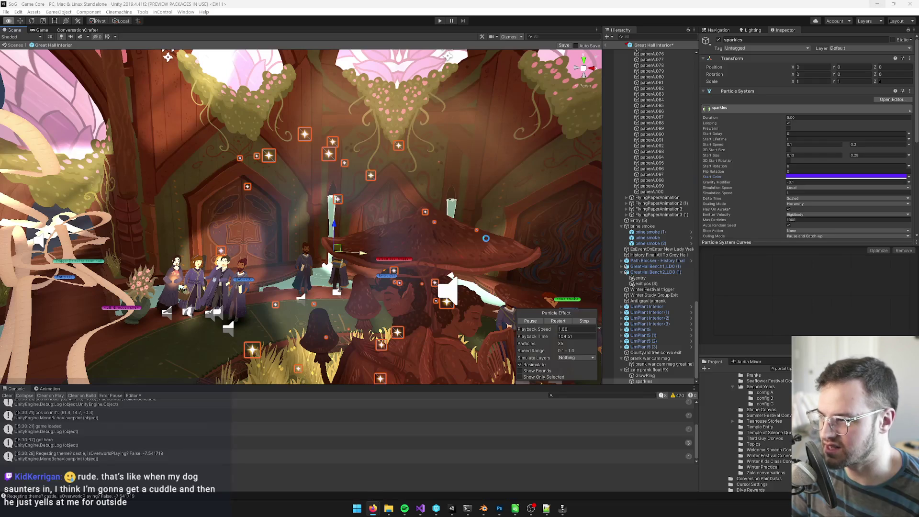
scroll(833, 169, "down", 5)
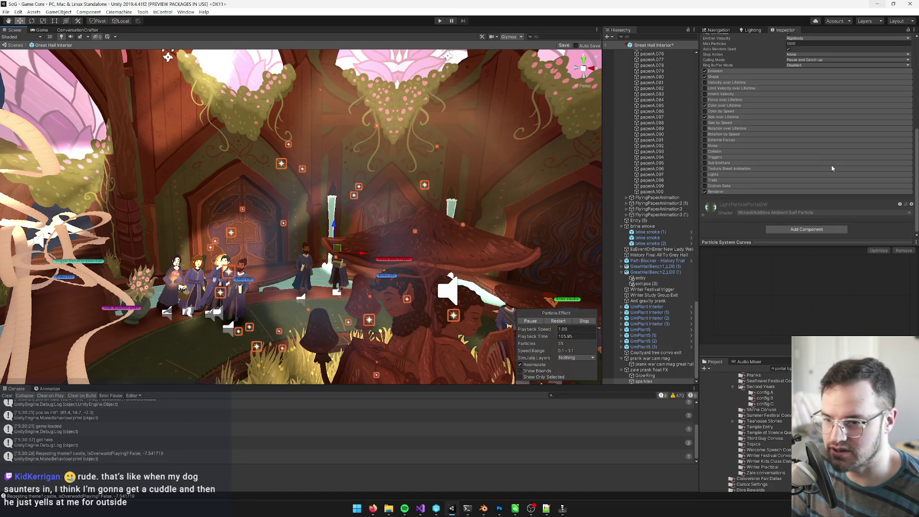
left_click(718, 192)
left_click(908, 209)
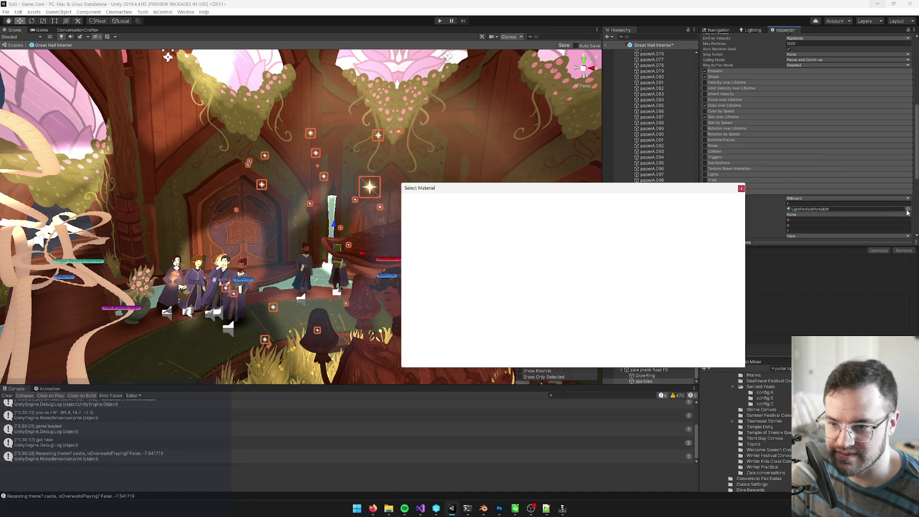
left_click(441, 264)
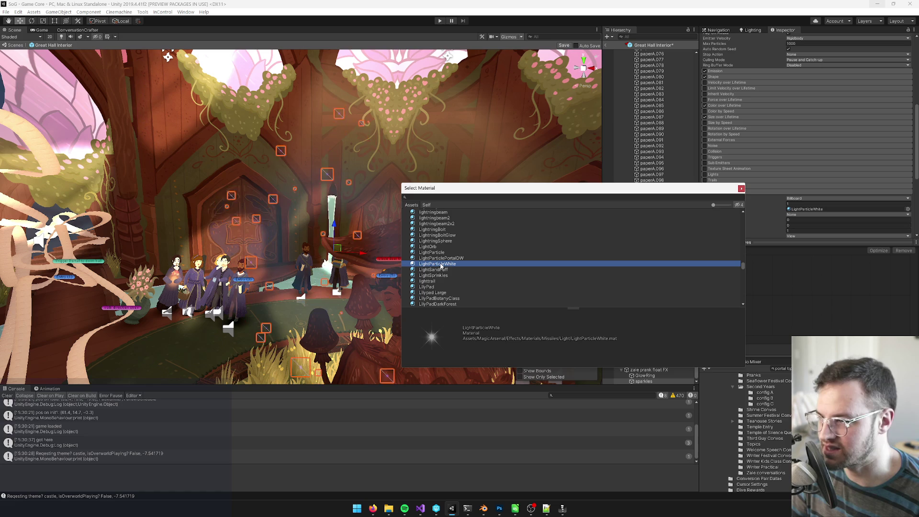
double_click(441, 265)
scroll(824, 158, "up", 5)
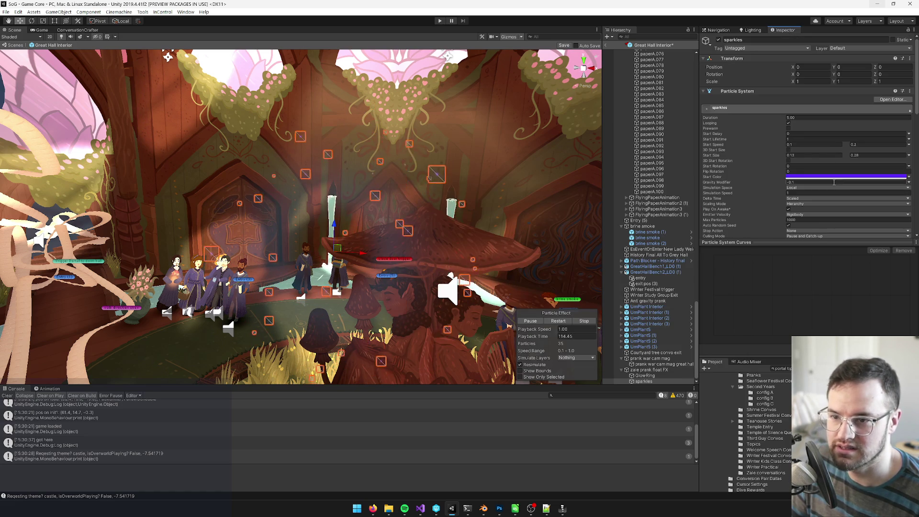
left_click_drag(555, 107, 499, 92)
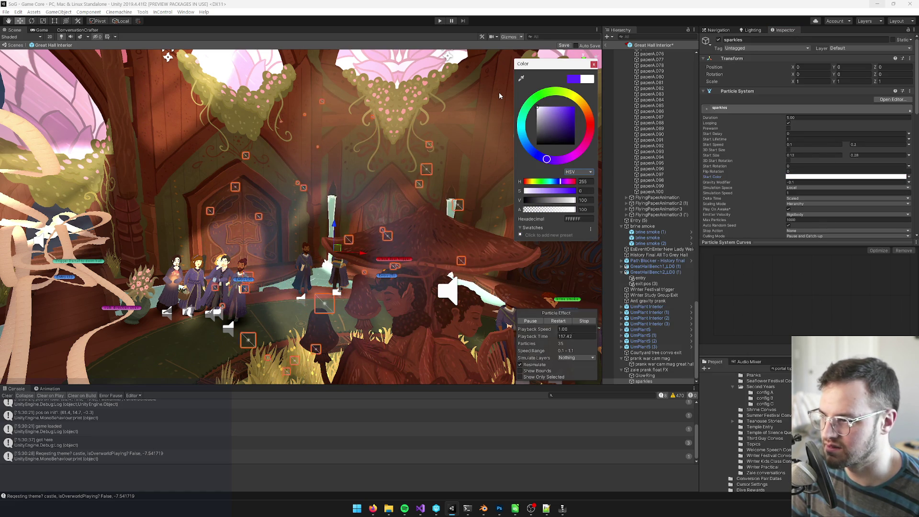
left_click(594, 64)
scroll(820, 128, "down", 10)
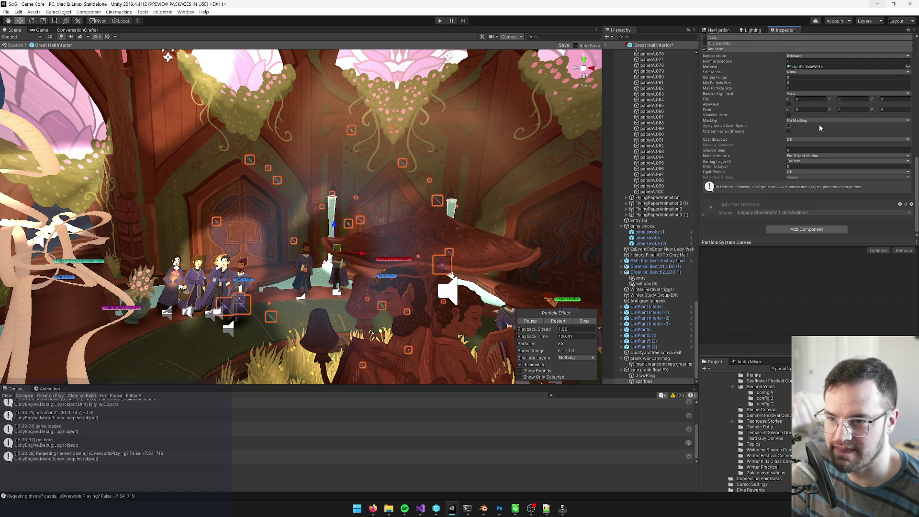
left_click_drag(814, 378, 847, 67)
mouse_move(345, 182)
left_mouse_down()
mouse_move(390, 172)
mouse_move(383, 201)
left_mouse_up()
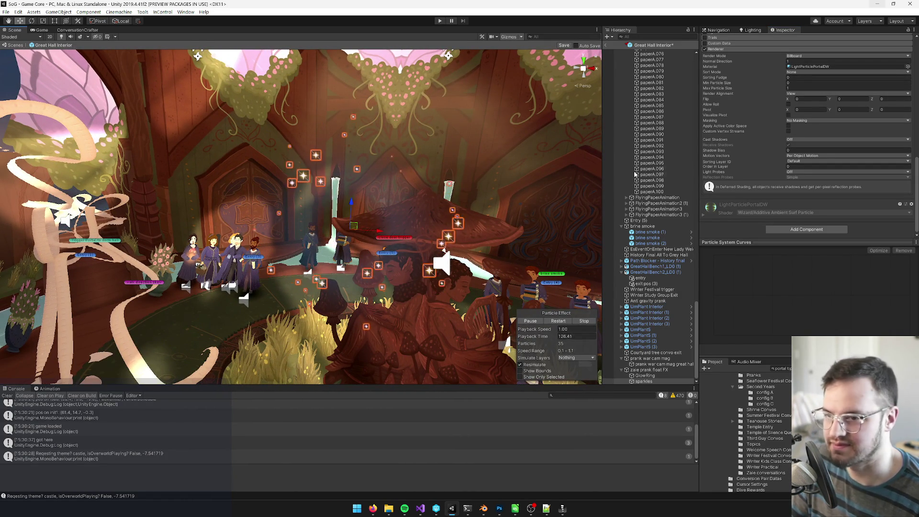
mouse_move(390, 218)
left_mouse_down()
mouse_move(370, 257)
mouse_move(551, 336)
left_mouse_up()
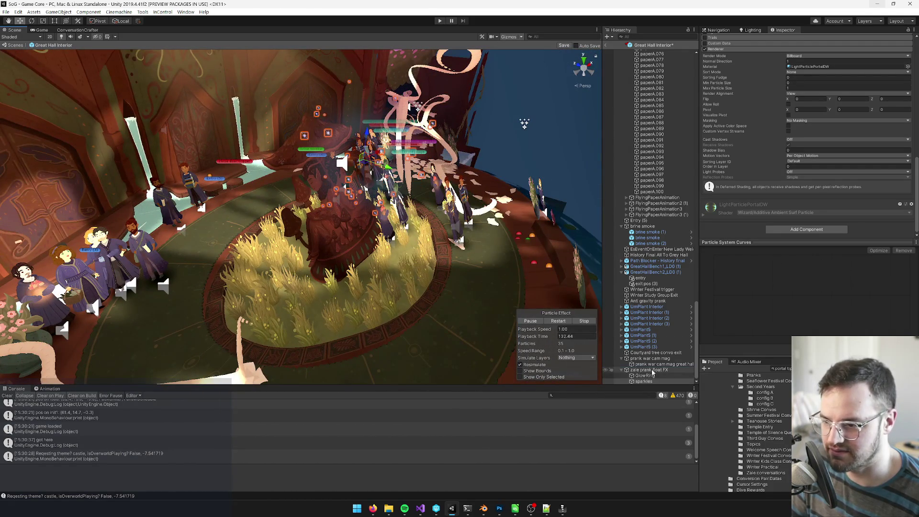
Select zale prank float FX and orbit through the hall to inspect the GlowRing effect
left_click(644, 371)
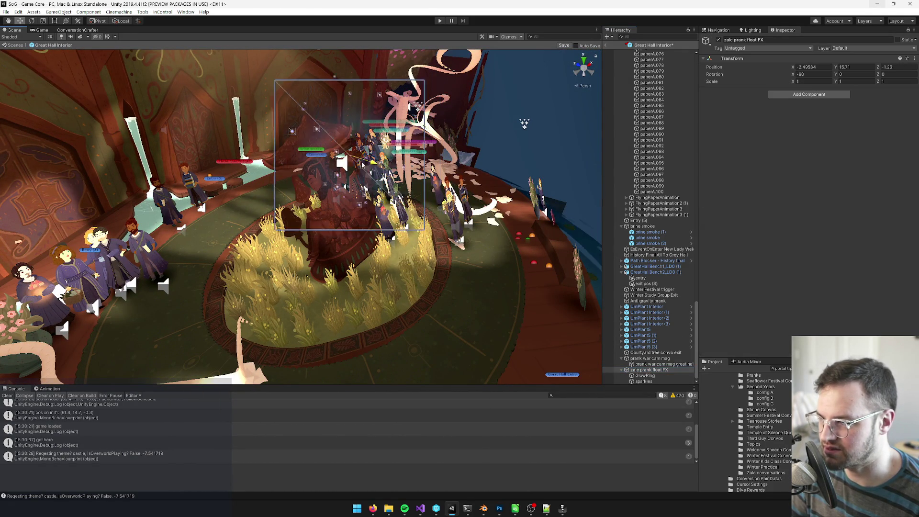
left_click_drag(524, 124, 554, 109)
left_click_drag(400, 140, 402, 140)
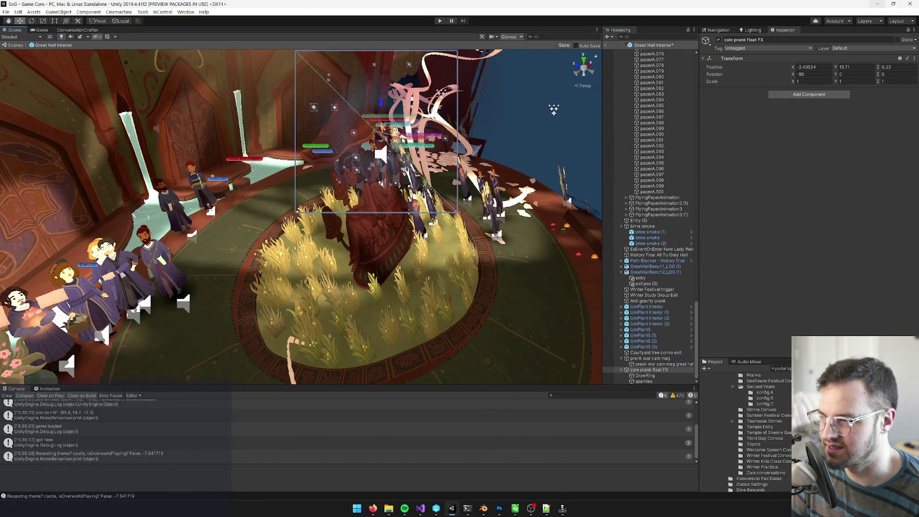
left_click_drag(554, 109, 593, 205)
mouse_move(425, 170)
left_mouse_down()
mouse_move(336, 184)
mouse_move(347, 200)
mouse_move(292, 217)
mouse_move(316, 220)
left_mouse_up()
mouse_move(352, 237)
left_mouse_down()
mouse_move(393, 188)
mouse_move(386, 201)
mouse_move(334, 186)
mouse_move(250, 184)
mouse_move(303, 211)
mouse_move(311, 178)
mouse_move(430, 203)
mouse_move(443, 186)
mouse_move(422, 195)
left_mouse_up()
Duplicate the sparkles particle system with Ctrl+D, creating sparkles (1)
left_click(646, 382)
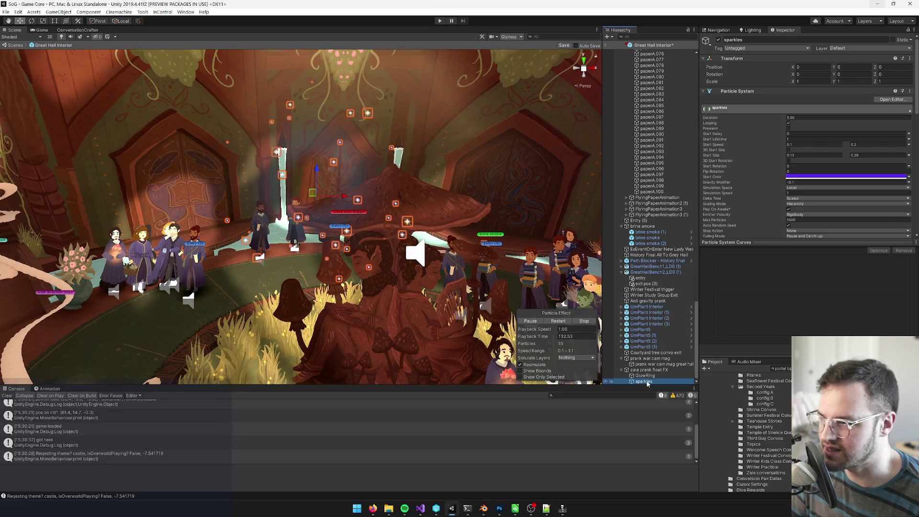
left_click_drag(437, 277, 435, 277, "alt")
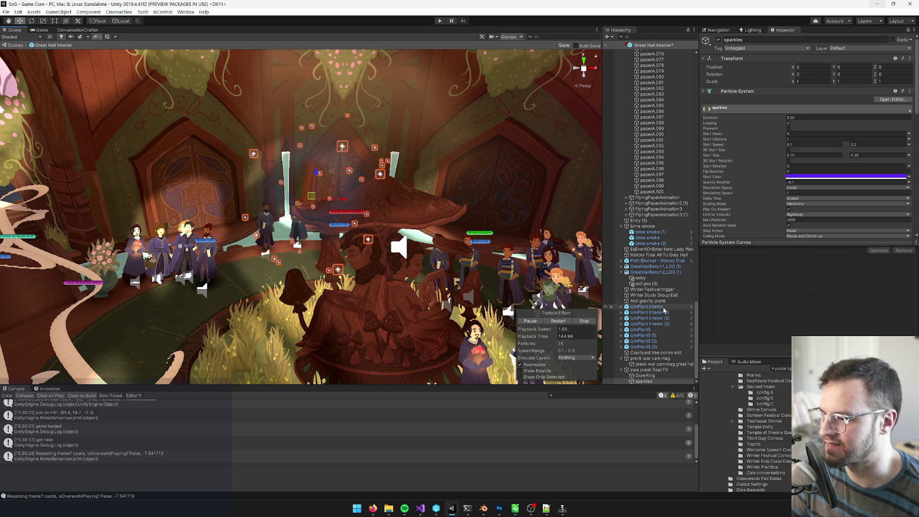
key("ctrl+d")
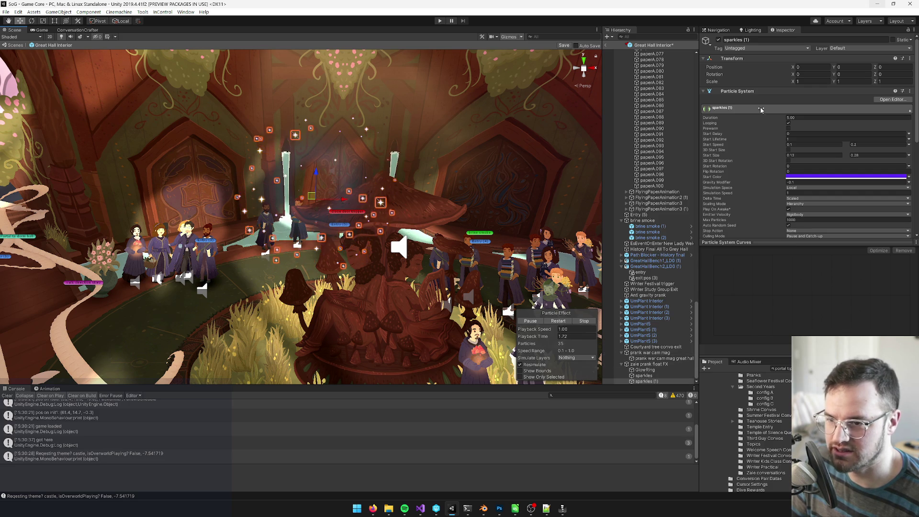
Rename sparkles (1) to 'sparkle swirls'
left_click(752, 38)
key("BackSpace")
key("BackSpace")
key("BackSpace")
type("sw")
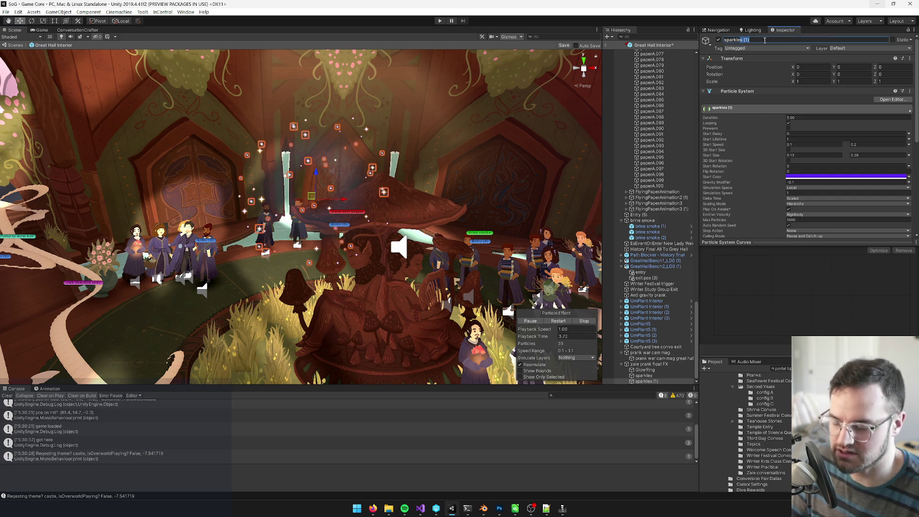
type("irls")
key("Return")
Expand the Renderer and open its LightParticleSwirlDW material settings
scroll(777, 174, "down", 5)
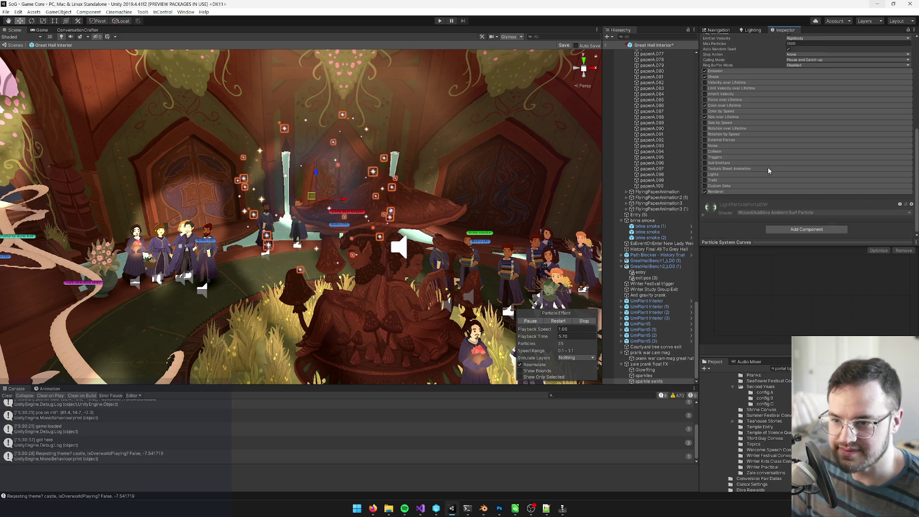
left_click(776, 192)
scroll(786, 167, "down", 5)
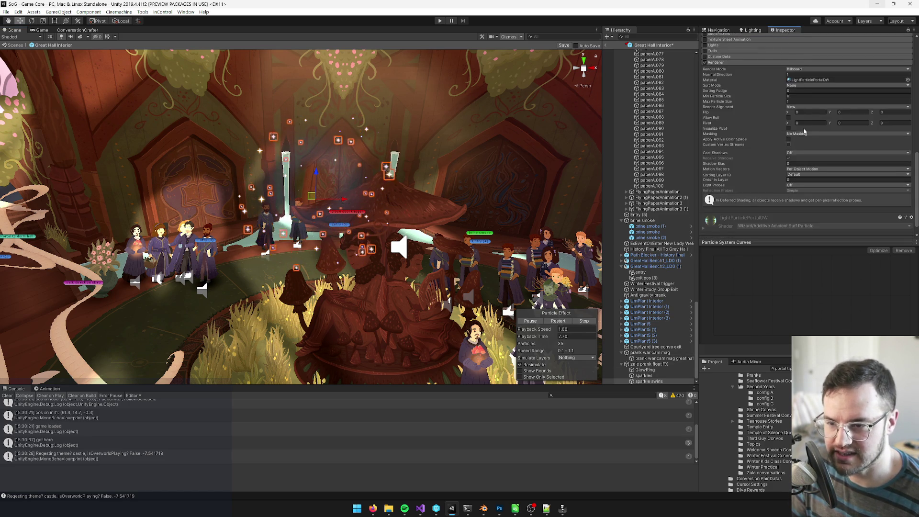
left_click(808, 80)
double_click(809, 80)
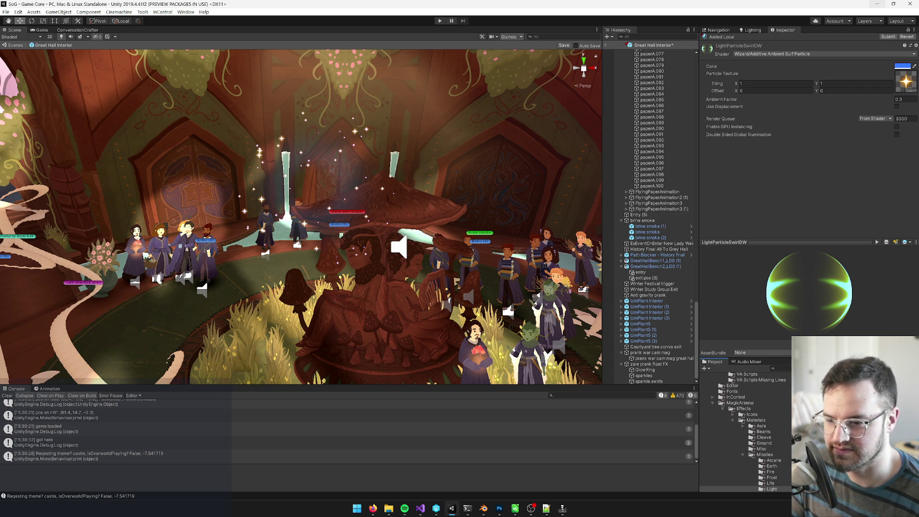
Open the star particle texture from the material's Particle Texture thumbnail
double_click(907, 80)
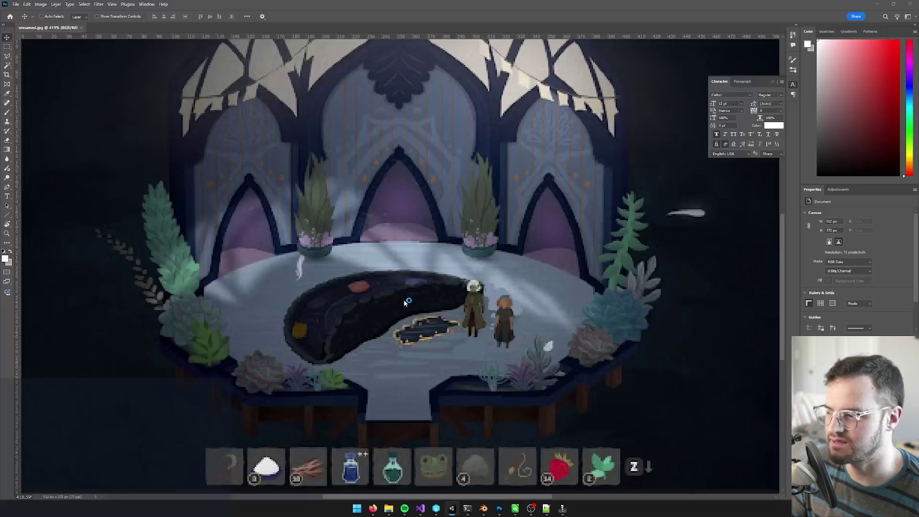
Zoom the star sparkle canvas in Photoshop to 274%
scroll(393, 277, "up", 5)
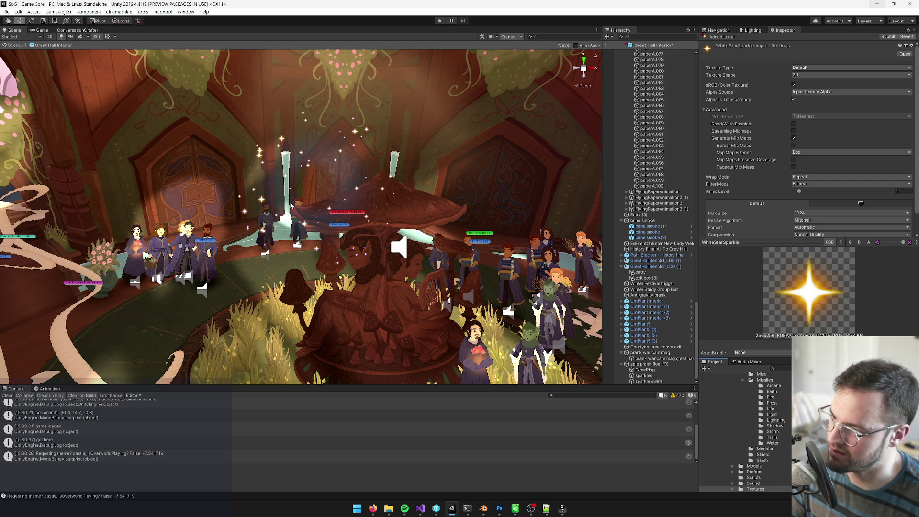
Tilt the Scene view up toward the hall's windows and zoom in
left_click_drag(319, 221, 325, 202)
scroll(325, 203, "up", 2)
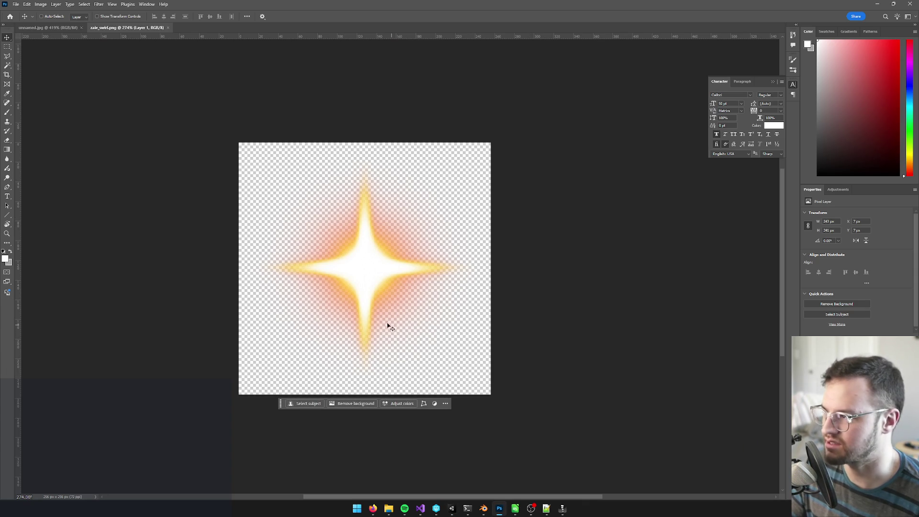
Add a new empty layer and hide the star, keeping white as the brush colour
mouse_move(375, 509)
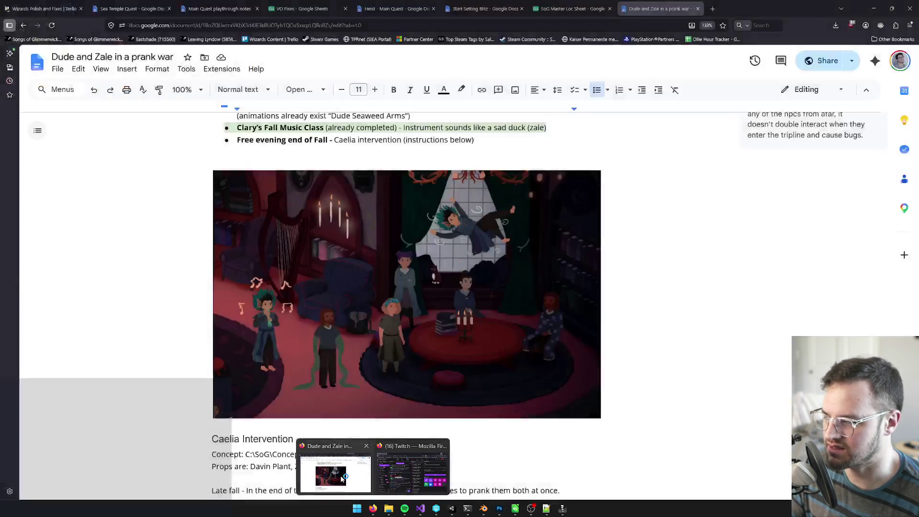
left_click(343, 474)
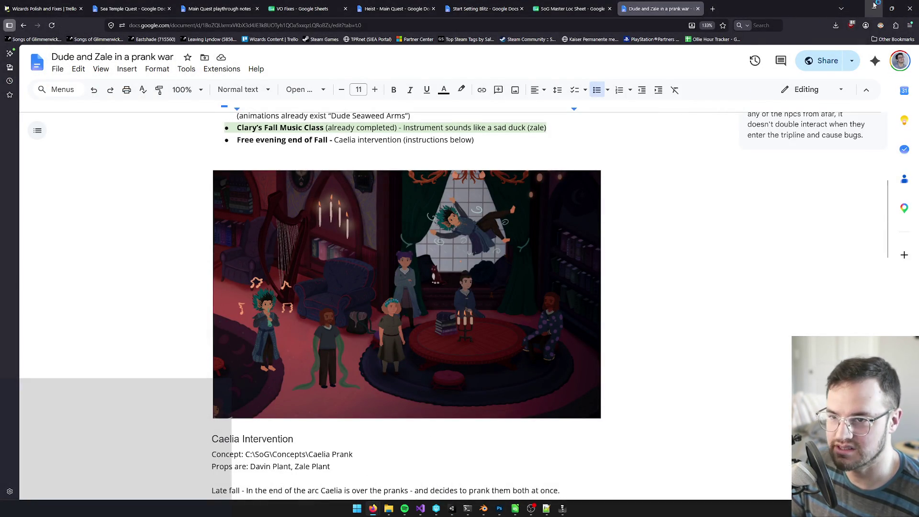
left_click(874, 8)
scroll(343, 277, "up", 1)
key("b")
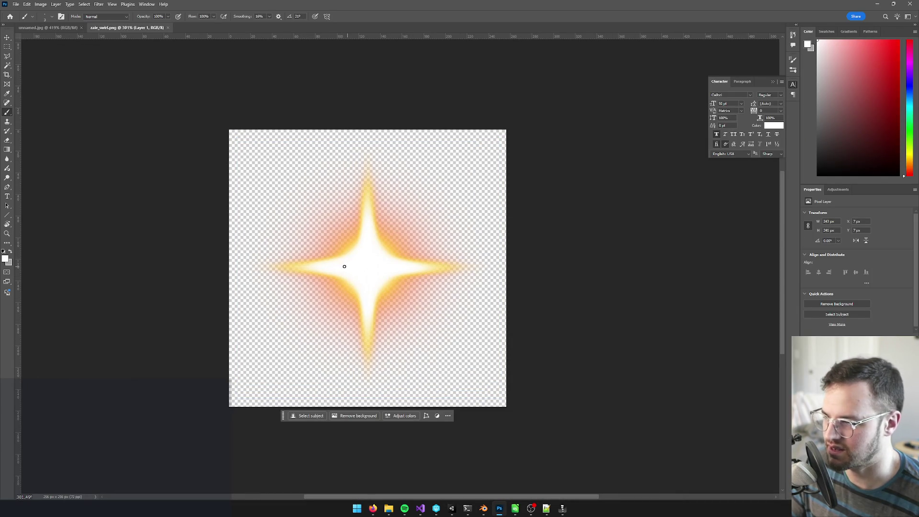
left_click(6, 258)
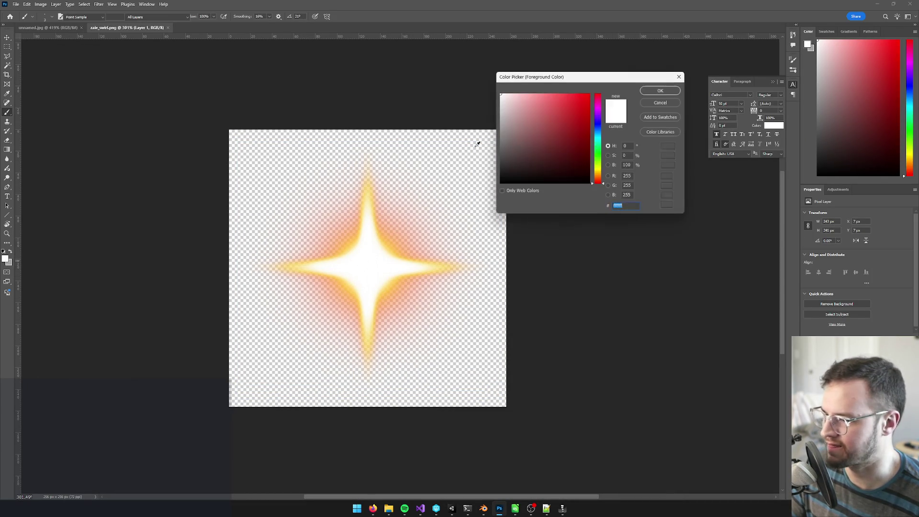
key("Escape")
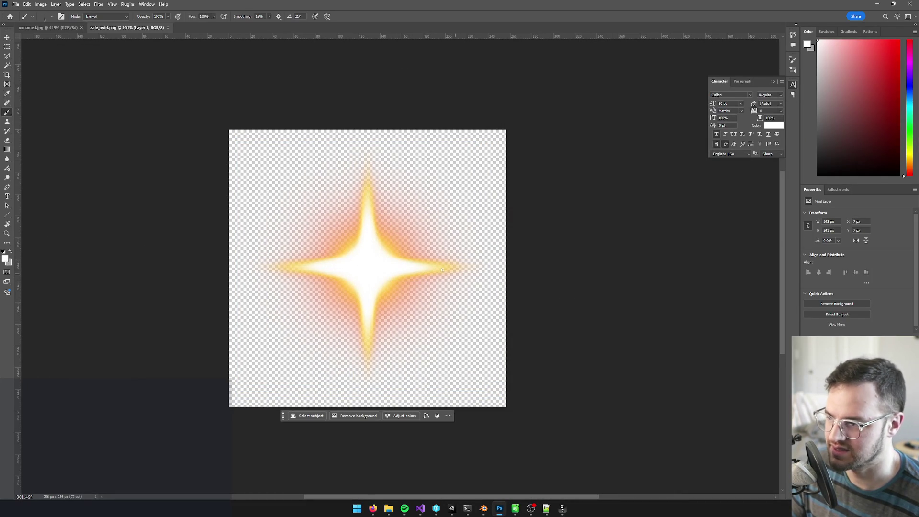
key("ctrl+shift+alt+n")
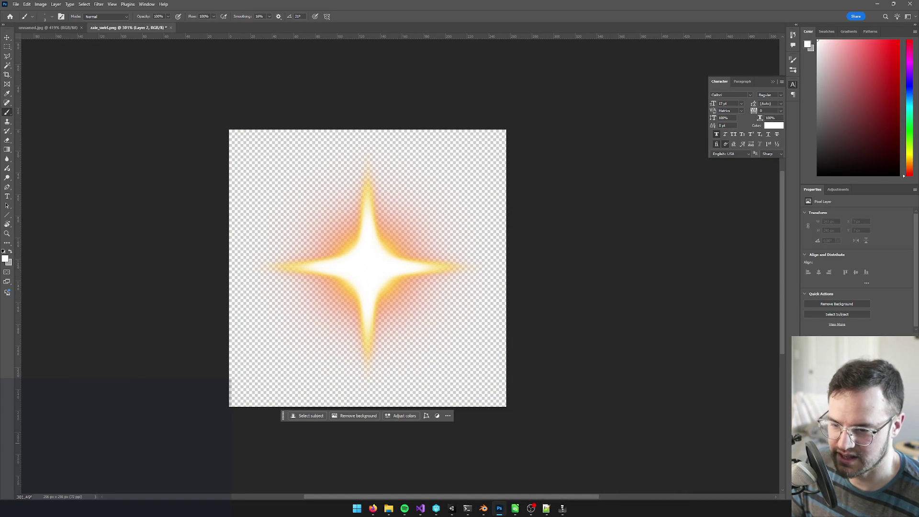
key("Delete")
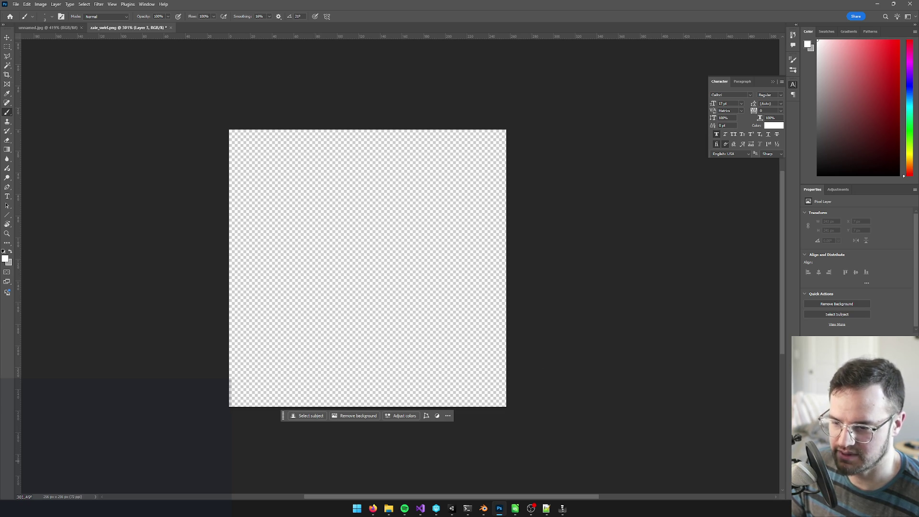
Fill the whole canvas with black, deselect, and add another empty layer on top
key("ctrl+a")
left_click(5, 259)
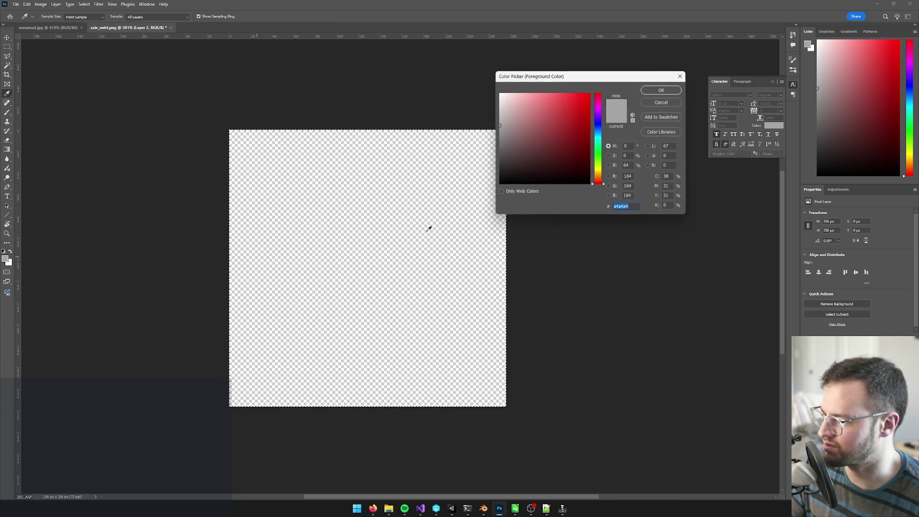
left_click(500, 183)
left_click(661, 90)
key("b")
key("alt+BackSpace")
key("ctrl+d")
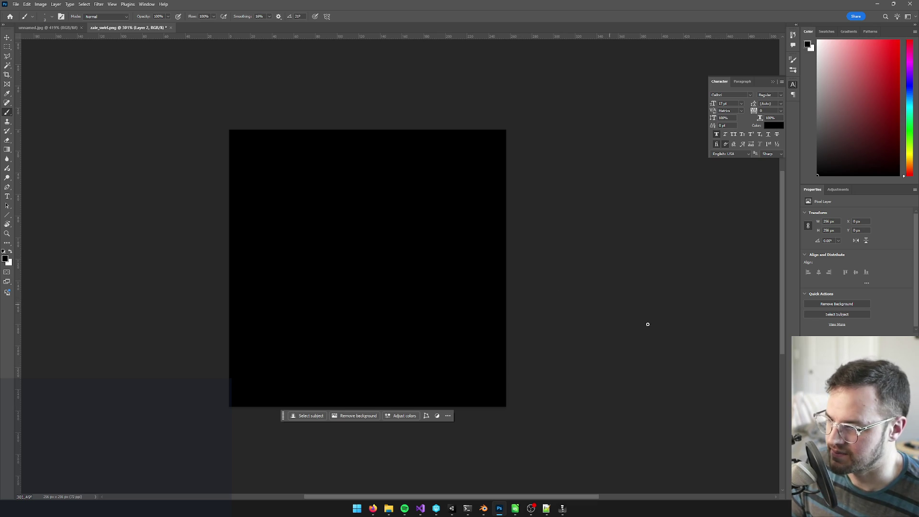
key("ctrl+shift+alt+n")
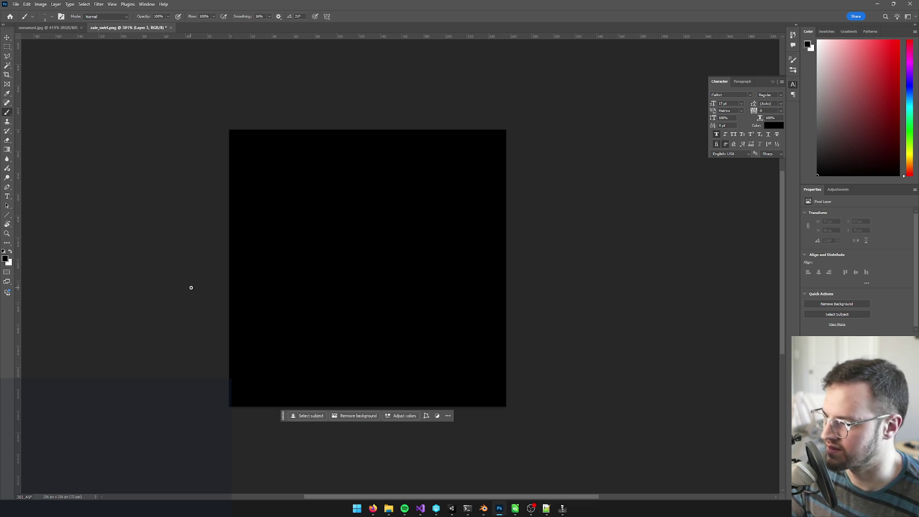
Paint white test strokes, raising brush smoothing to 47% and then 65%
key("x")
mouse_move(360, 315)
left_mouse_down()
mouse_move(394, 205)
mouse_move(413, 239)
left_mouse_up()
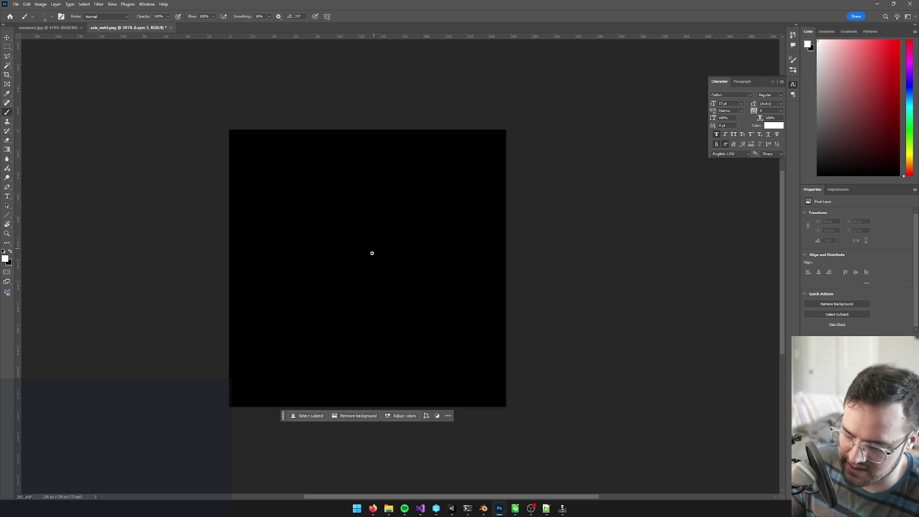
mouse_move(342, 319)
left_mouse_down()
mouse_move(369, 191)
mouse_move(380, 196)
left_mouse_up()
key("ctrl+z")
left_click(270, 16)
left_click_drag(268, 24, 279, 23)
left_click_drag(343, 292, 325, 177)
key("ctrl+z")
left_click(269, 16)
left_click_drag(271, 25, 278, 25)
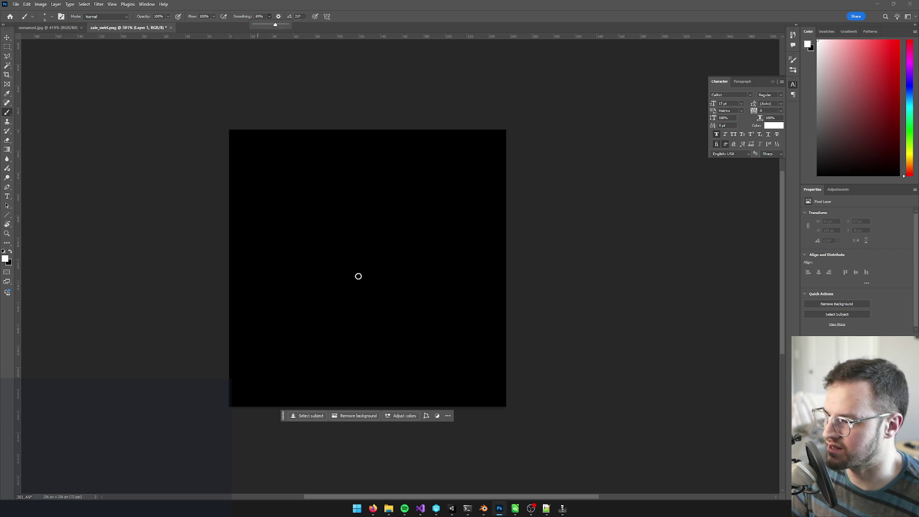
mouse_move(330, 267)
left_mouse_down()
mouse_move(384, 228)
mouse_move(394, 321)
mouse_move(273, 249)
mouse_move(376, 172)
mouse_move(455, 334)
mouse_move(287, 361)
mouse_move(325, 371)
left_mouse_up()
Undo the old spiral and paint a new white spiral from the centre outward
scroll(425, 287, "down", 1)
key("alt+Tab")
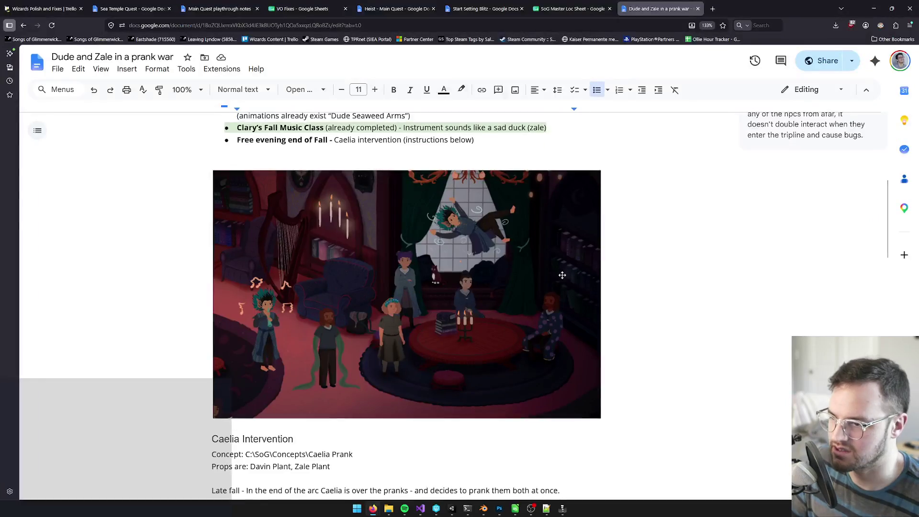
key("alt+Tab")
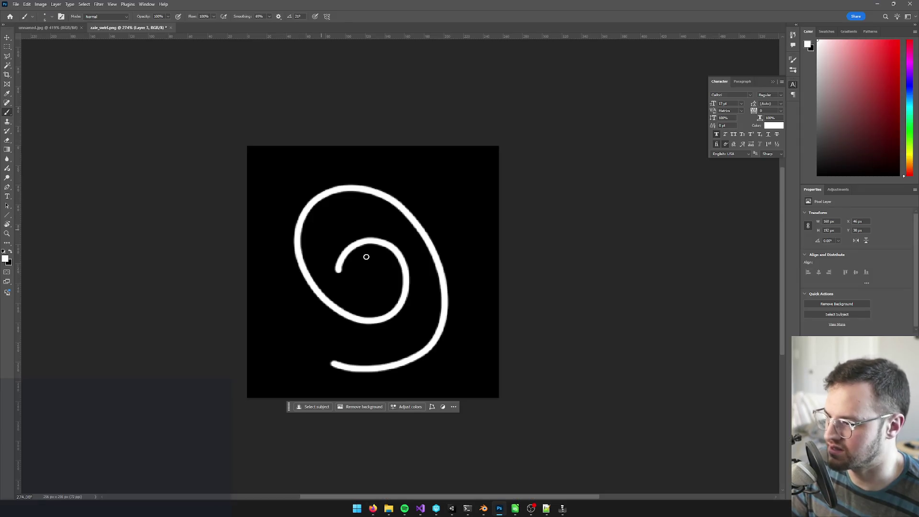
key("ctrl+z")
mouse_move(374, 269)
left_mouse_down()
mouse_move(359, 282)
mouse_move(332, 235)
mouse_move(425, 237)
mouse_move(412, 308)
left_mouse_up()
mouse_move(376, 337)
left_mouse_down()
mouse_move(267, 215)
mouse_move(418, 158)
left_mouse_up()
scroll(494, 278, "down", 3, "alt")
scroll(479, 283, "down", 1, "alt")
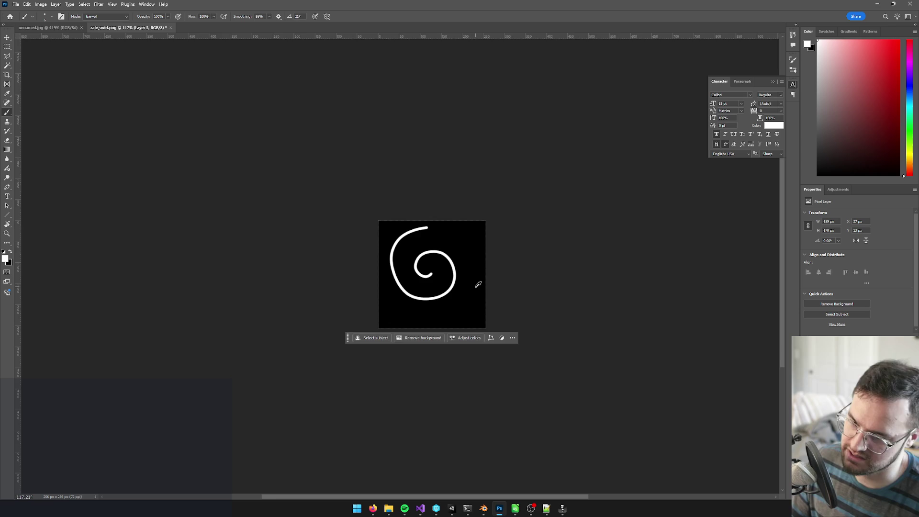
scroll(474, 282, "up", 2, "alt")
Move the spiral layer right and down on the canvas
key("v")
left_click_drag(451, 286, 462, 303)
scroll(484, 287, "down", 3, "alt")
key("alt+Tab")
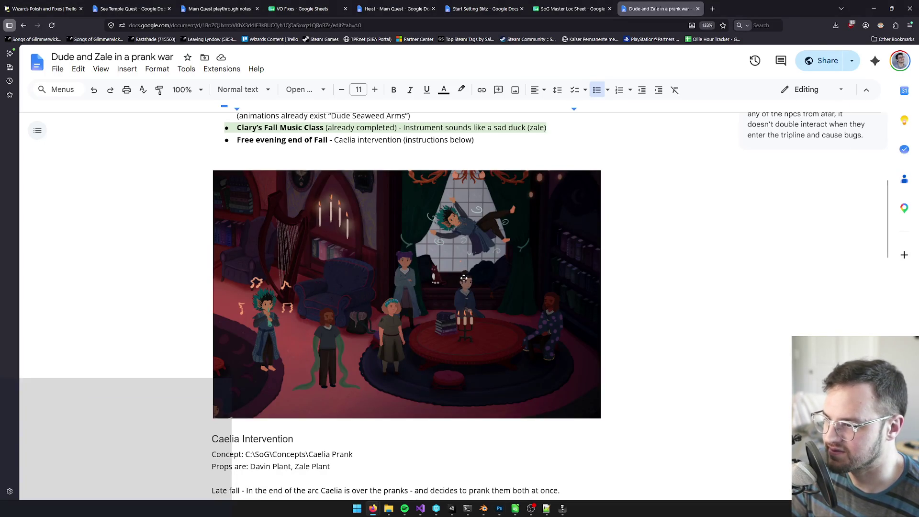
key("alt+Tab")
scroll(470, 273, "up", 1, "alt")
scroll(469, 273, "down", 3, "alt")
scroll(469, 266, "up", 3, "alt")
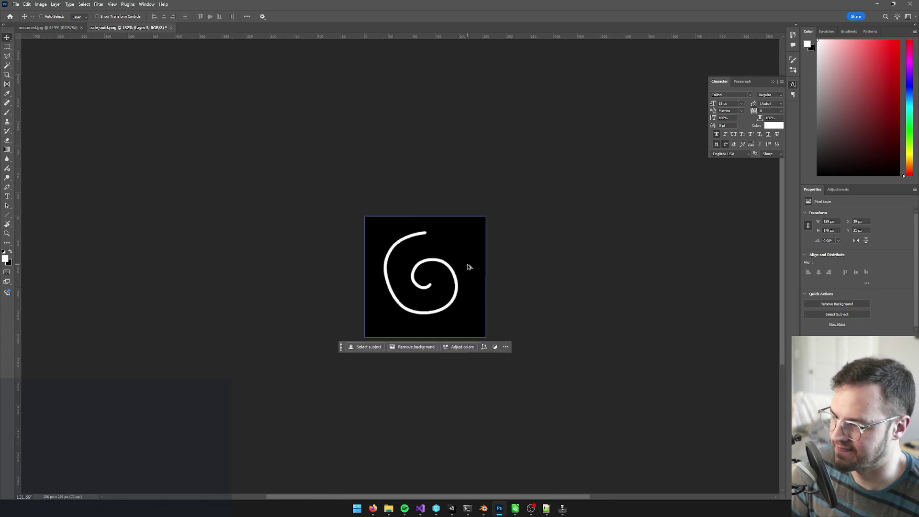
scroll(469, 266, "up", 2, "alt")
left_click_drag(469, 267, 477, 273)
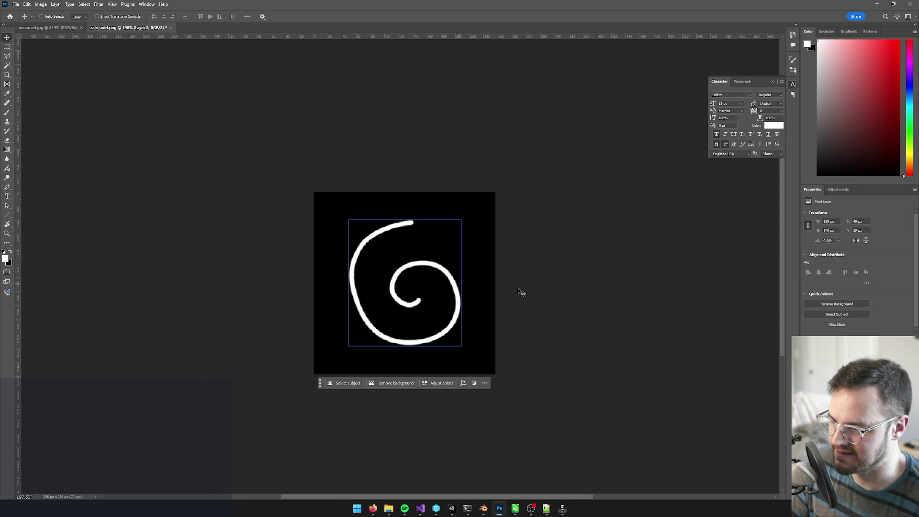
Shrink the spiral slightly with Free Transform and commit
key("ctrl")
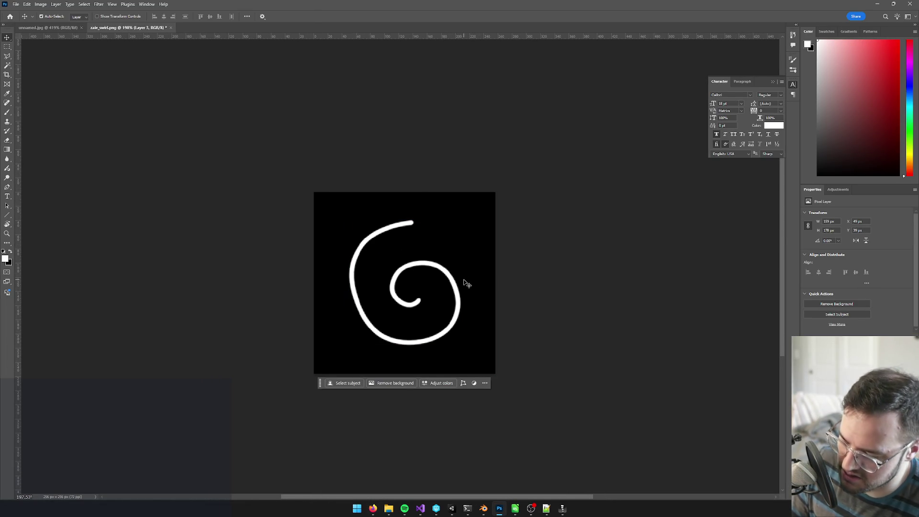
key("ctrl+t")
left_click_drag(476, 210, 469, 216)
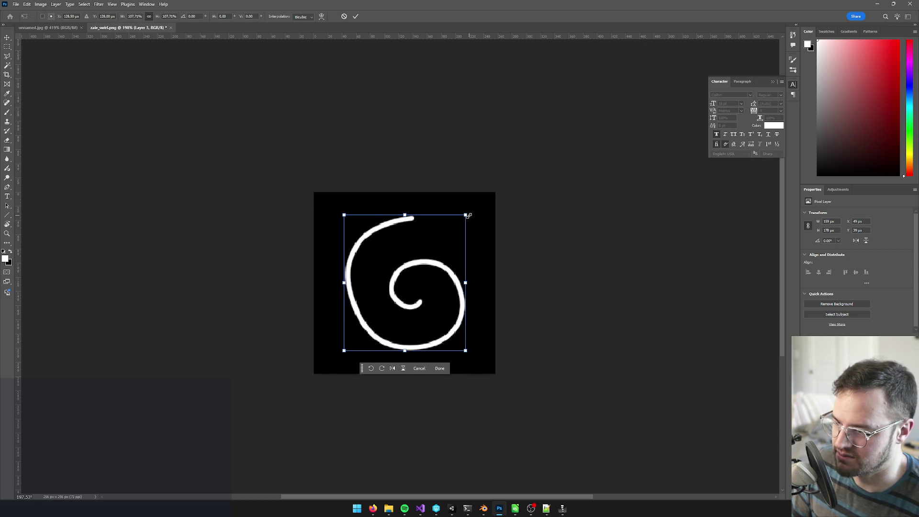
key("Return")
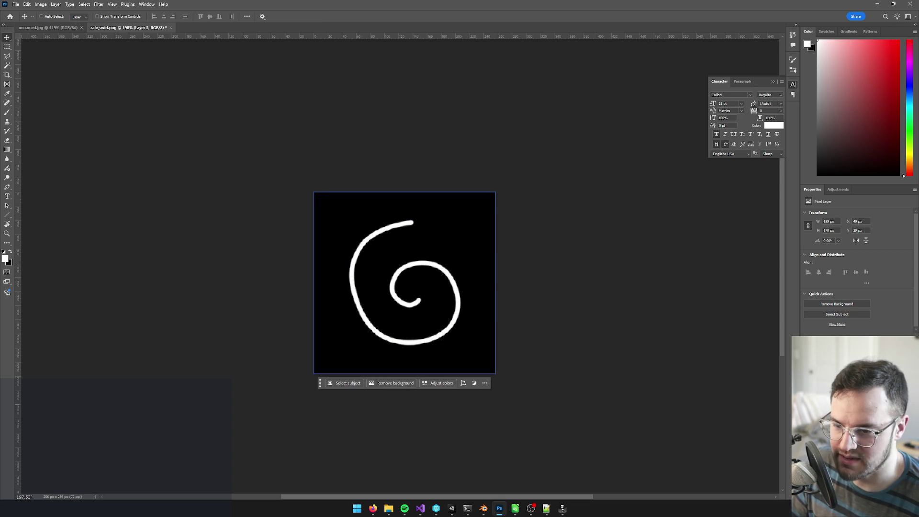
Reveal the star glow, hide the black background, and desaturate the glow to Saturation -100
key("ctrl+z")
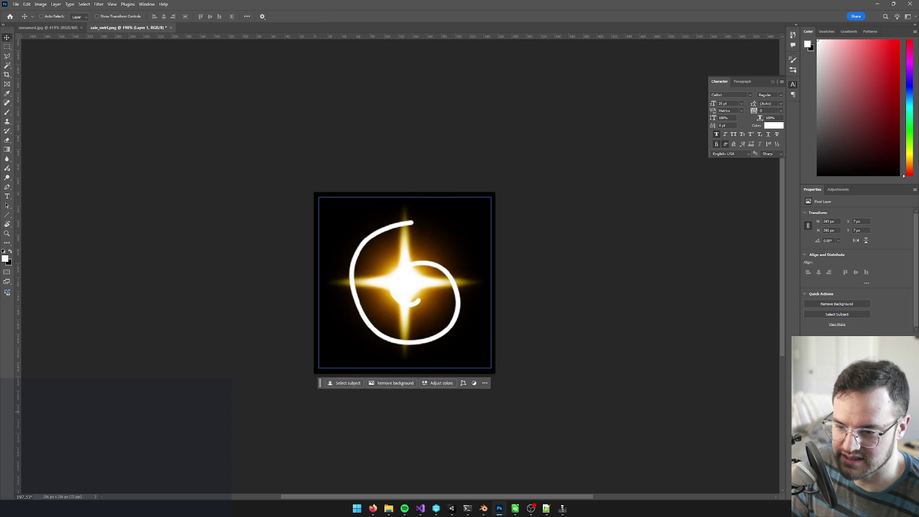
key("ctrl+z")
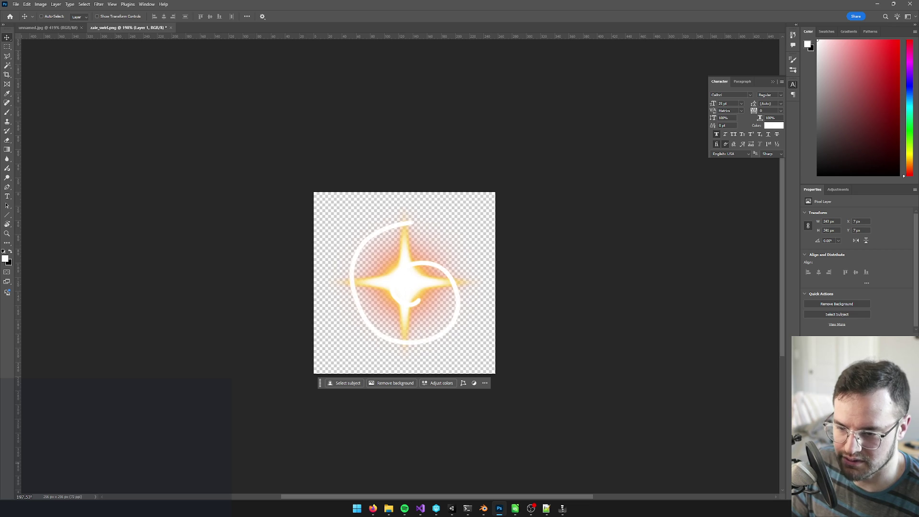
key("ctrl+u")
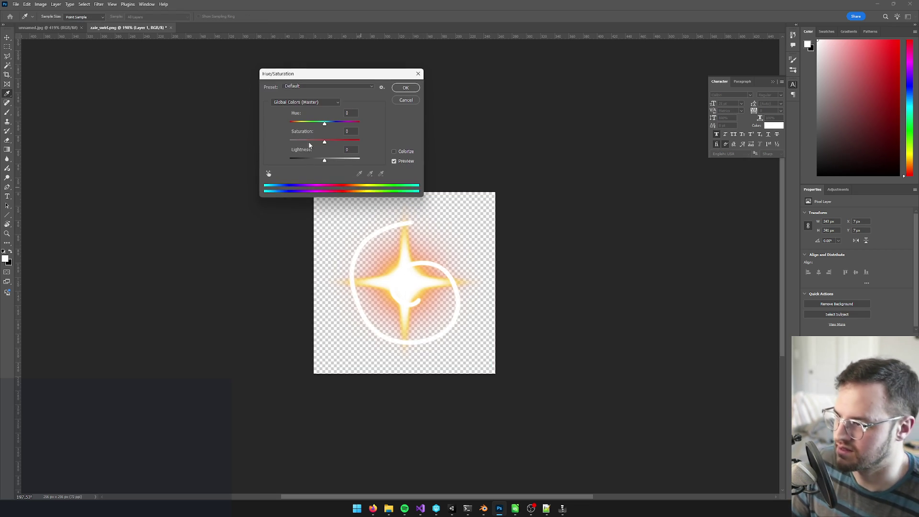
left_click_drag(325, 141, 291, 141)
left_click(404, 88)
key("v")
scroll(417, 226, "up", 4)
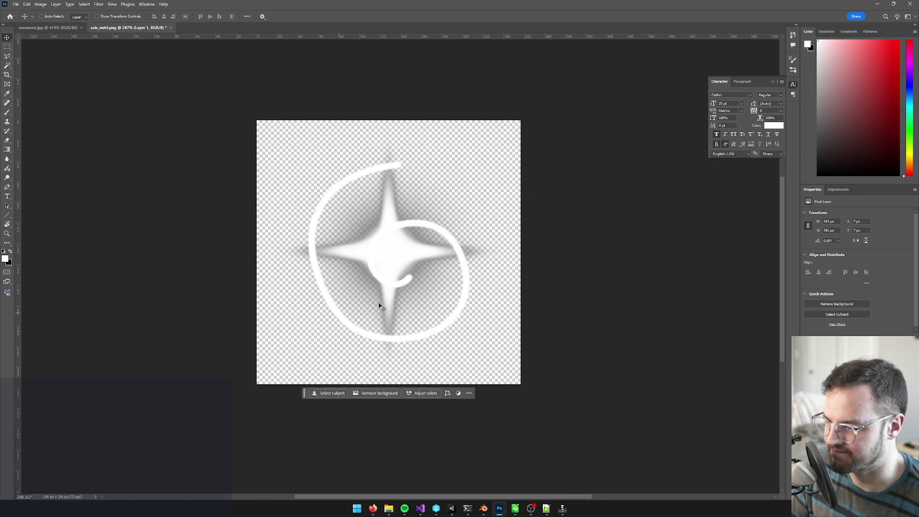
left_click(69, 4)
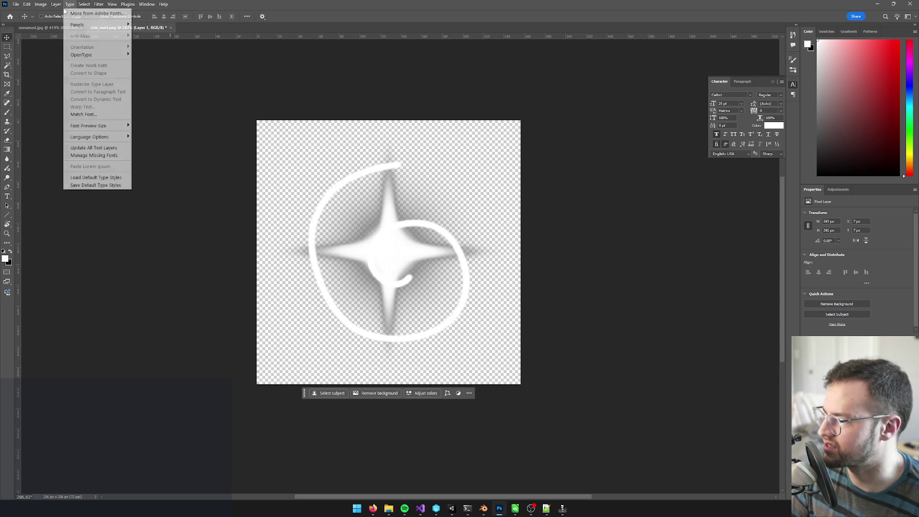
left_click(99, 4)
left_click(99, 4)
Apply a Gaussian Blur of 26.3 pixels to the glow
mouse_move(125, 99)
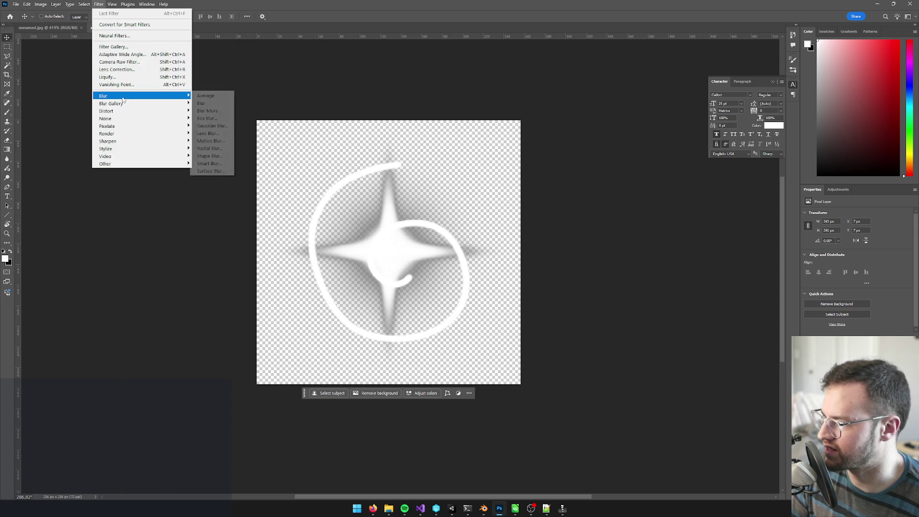
left_click(210, 126)
left_click_drag(542, 224, 544, 225)
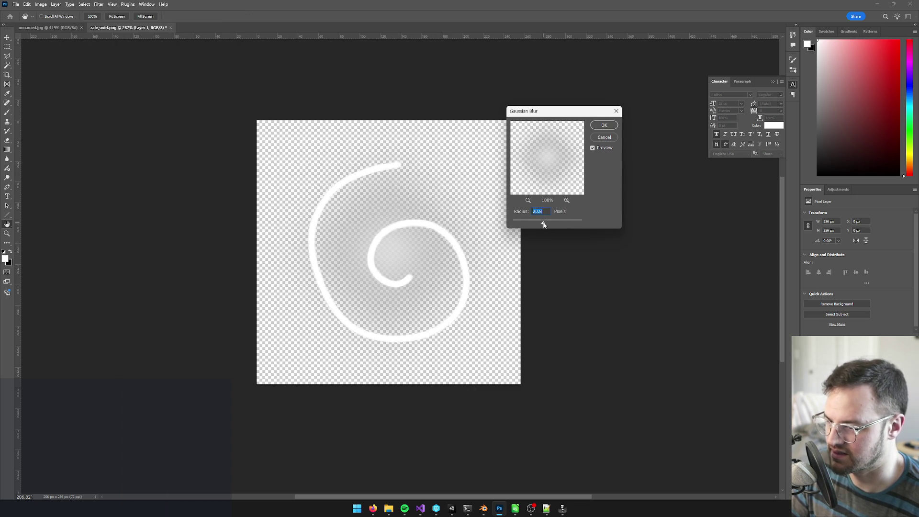
left_click(605, 124)
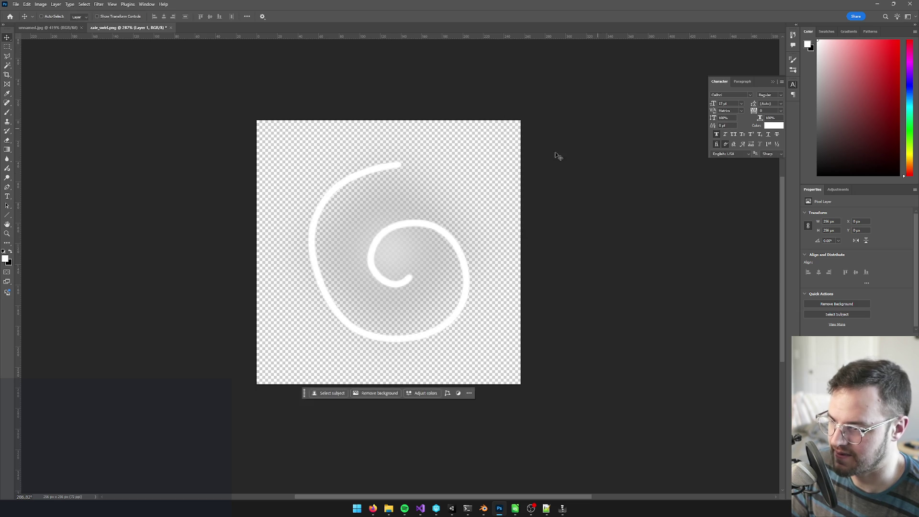
key("v")
scroll(436, 258, "down", 2)
scroll(446, 252, "up", 2)
Tint the highlights blue with Color Balance: Cyan-Red -24, Yellow-Blue +21
key("ctrl+b")
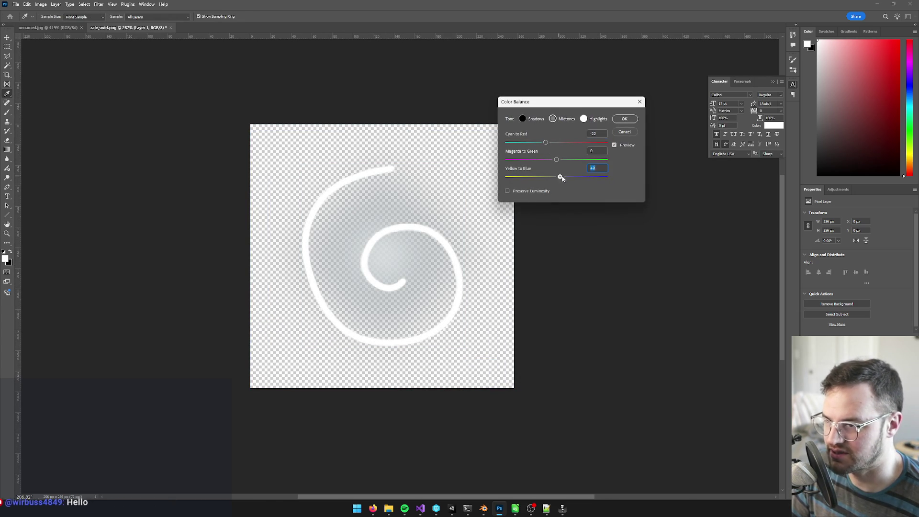
left_click(584, 118)
left_click_drag(556, 178, 568, 177)
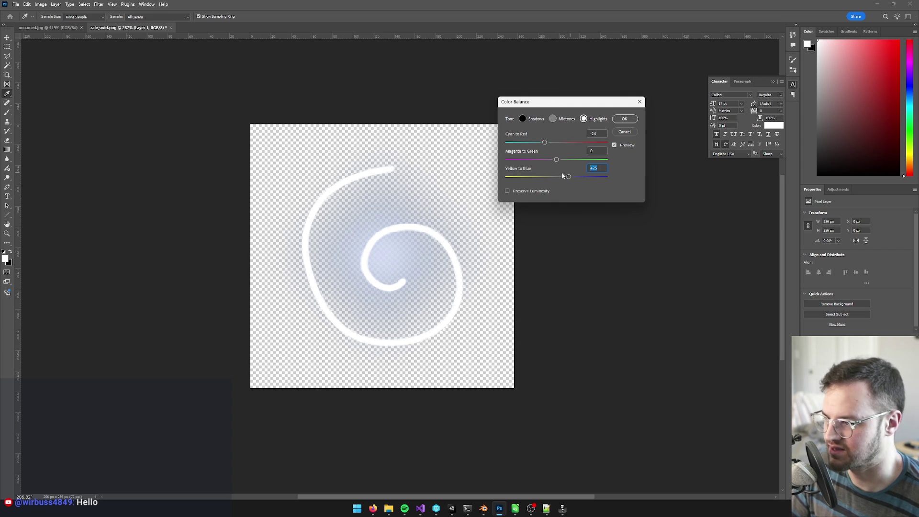
left_click(625, 119)
scroll(417, 240, "down", 5)
scroll(532, 249, "up", 4)
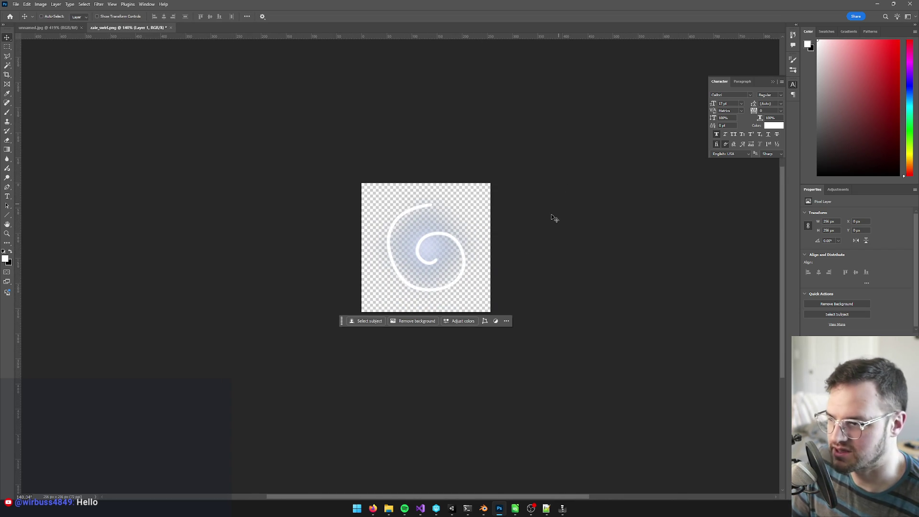
key("ctrl+shift+s")
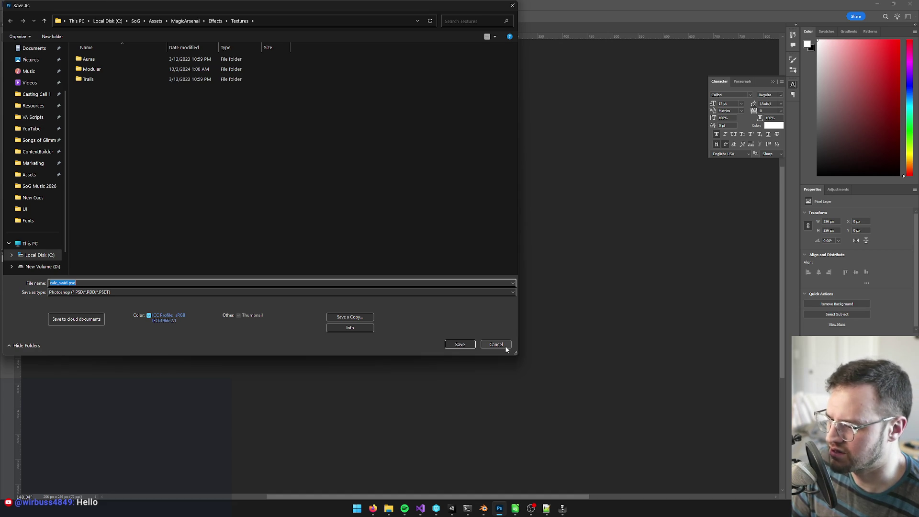
Cancel the Photoshop save and bring up the zale_swirl texture's actions in Unity
left_click(507, 348)
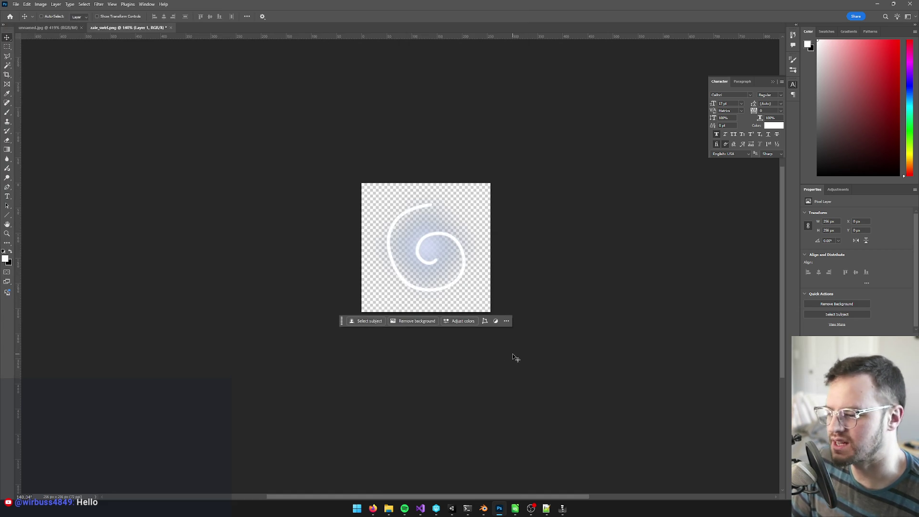
left_click(389, 508)
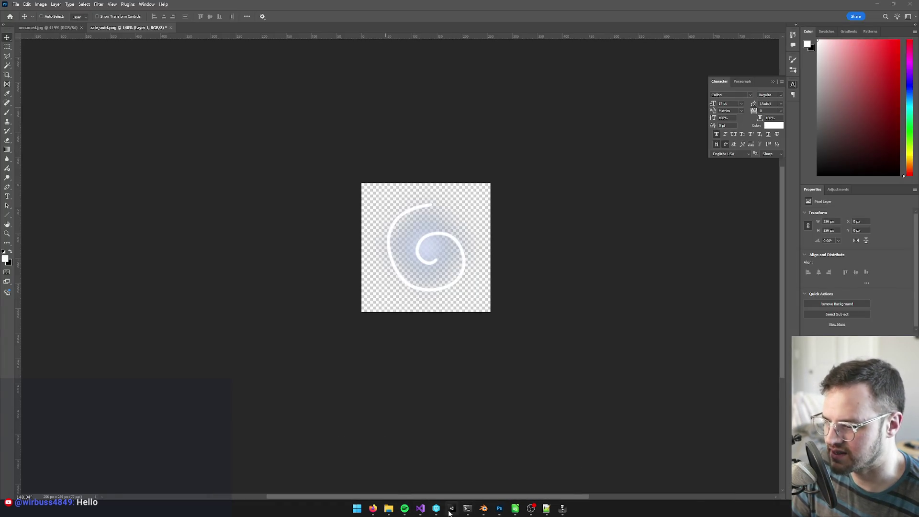
left_click(450, 512)
right_click(786, 239)
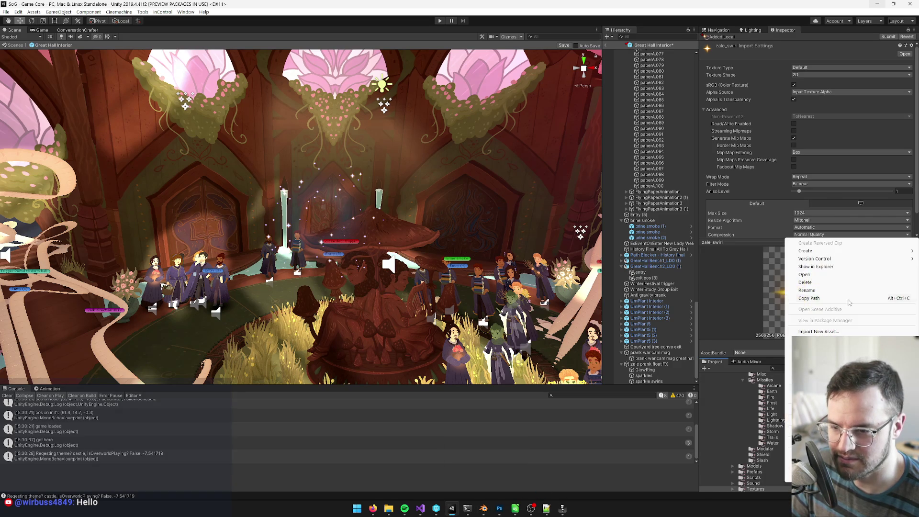
Check zale_swirl.png's properties in the Textures folder, then return to Photoshop
left_click(830, 267)
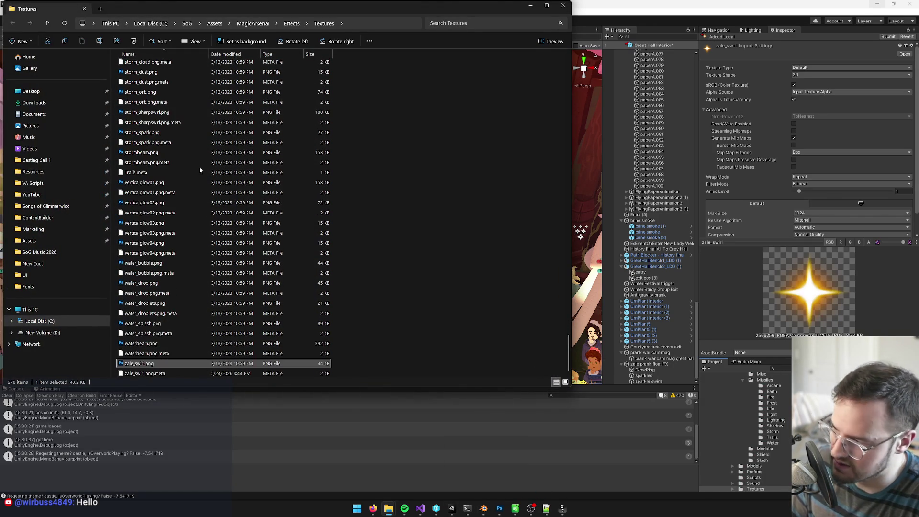
right_click(154, 367)
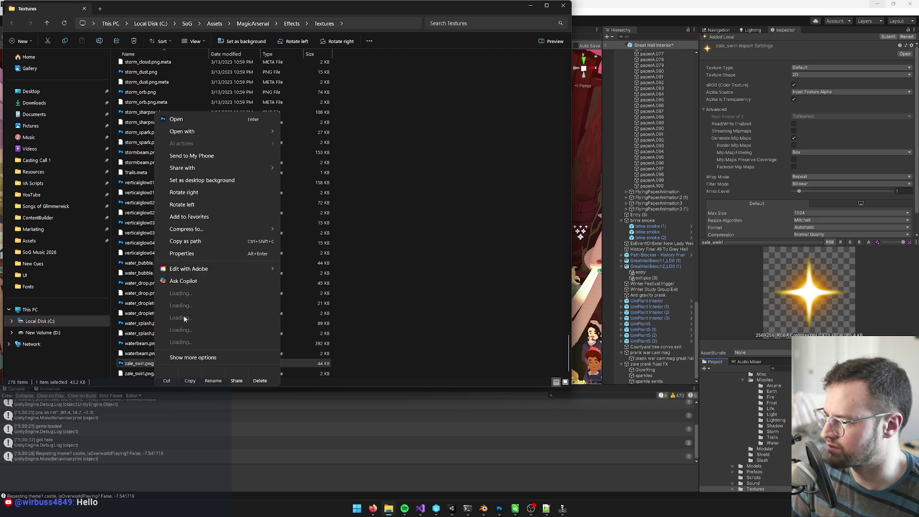
left_click(190, 255)
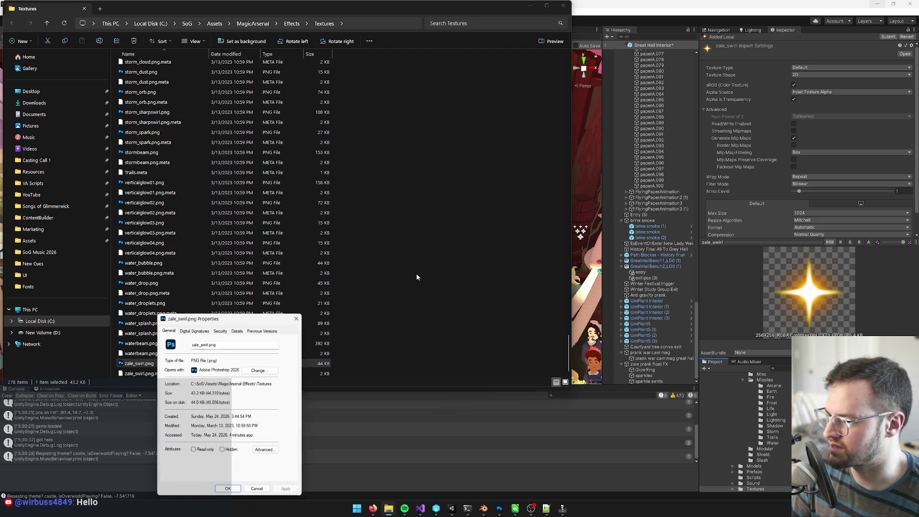
left_click(259, 488)
left_click(499, 510)
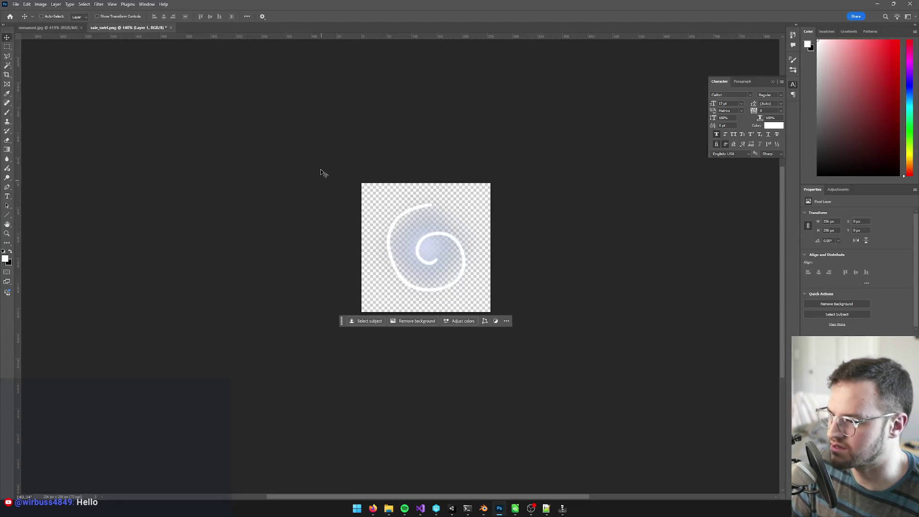
Save the swirl as zale_swirl.psd, accepting the compatibility option
key("ctrl+shift+s")
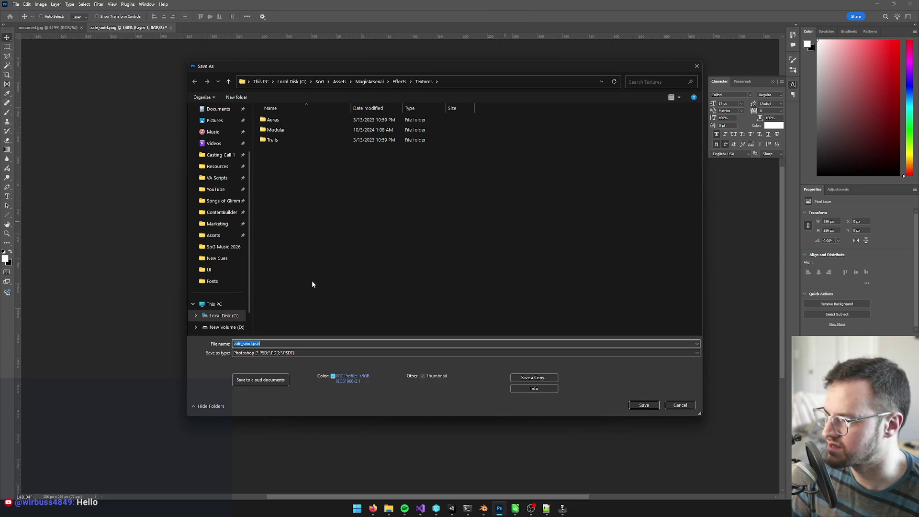
key("alt+Tab")
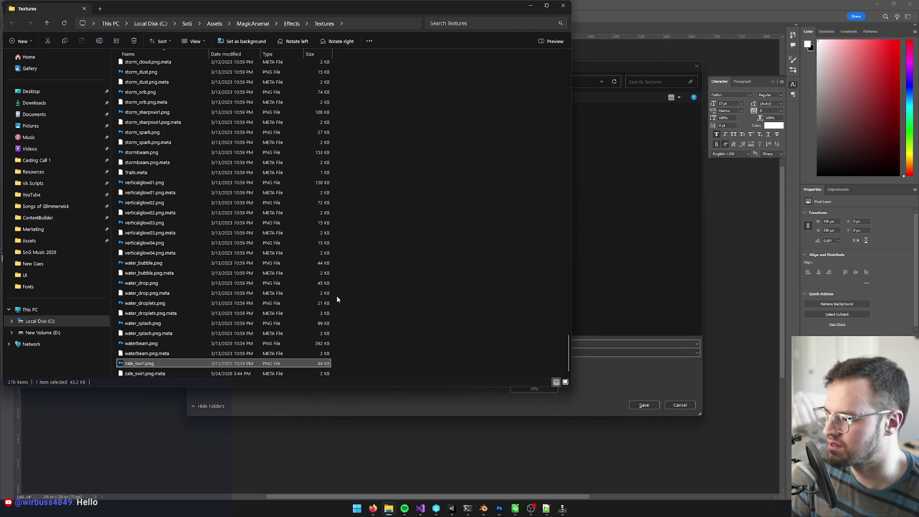
key("alt+Tab")
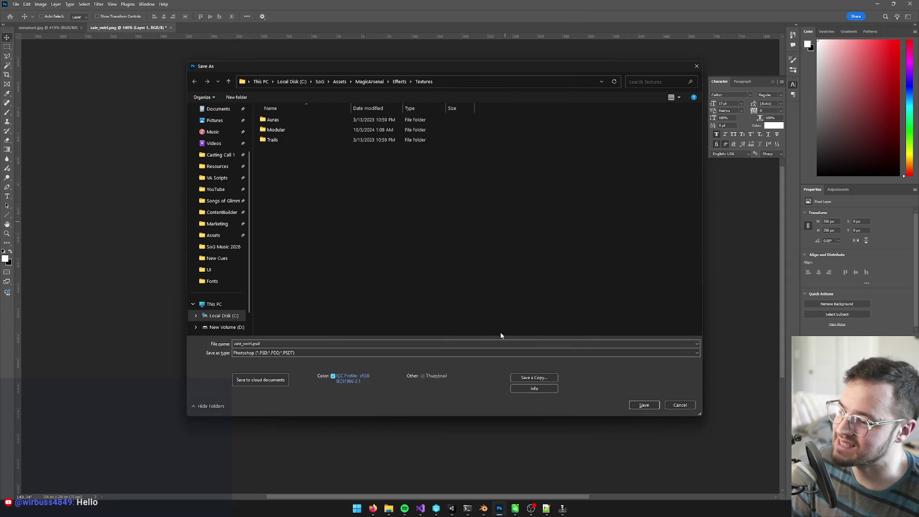
left_click(654, 409)
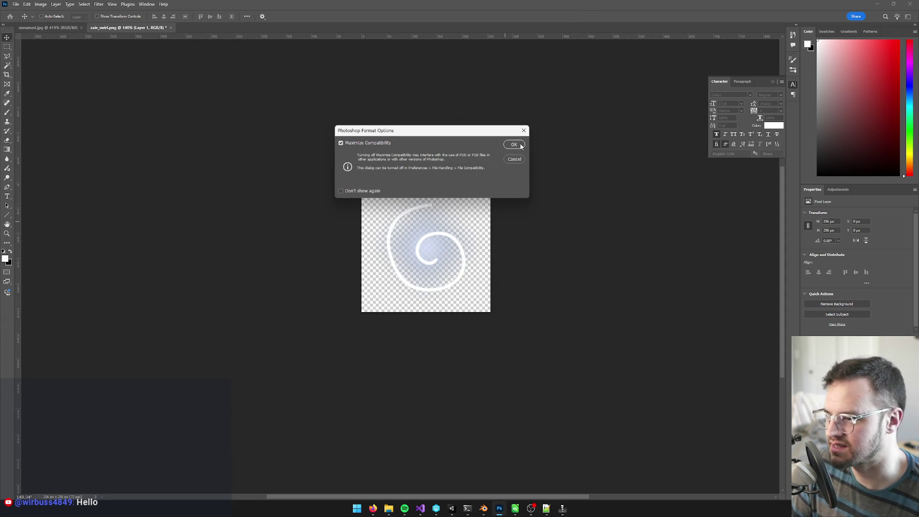
left_click(514, 144)
Open the zale_swirl texture from Unity for editing and save it
key("alt+Tab")
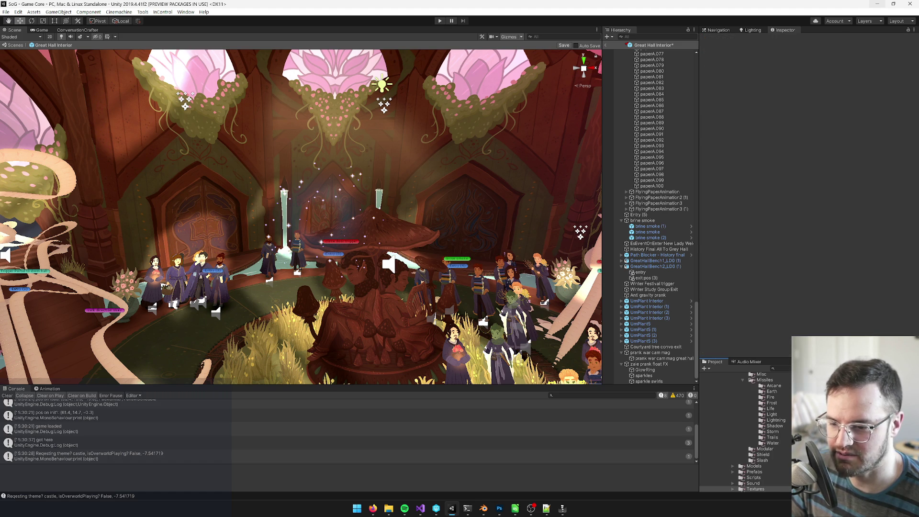
double_click(823, 383)
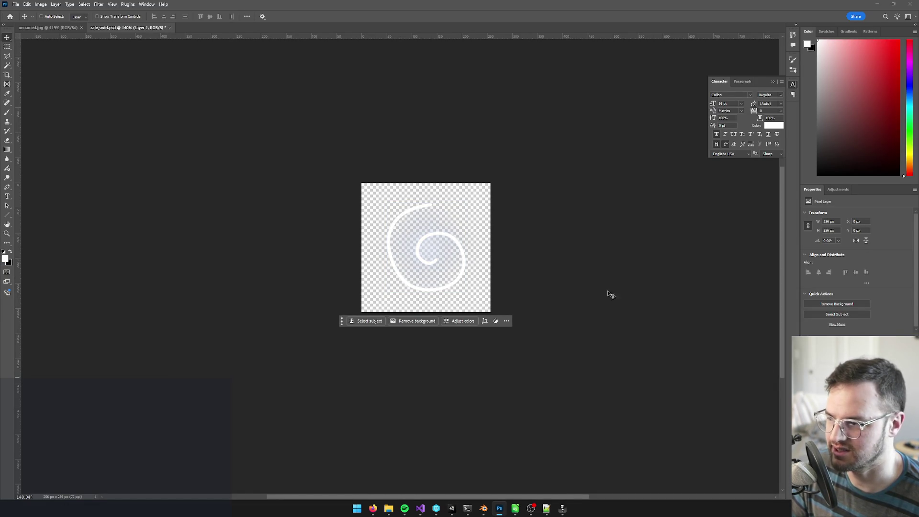
key("ctrl+s")
Back in Unity, replace the sparkle swirls' Renderer material LightParticlePortalDW with LightParticleSwirlDW
key("alt+Tab")
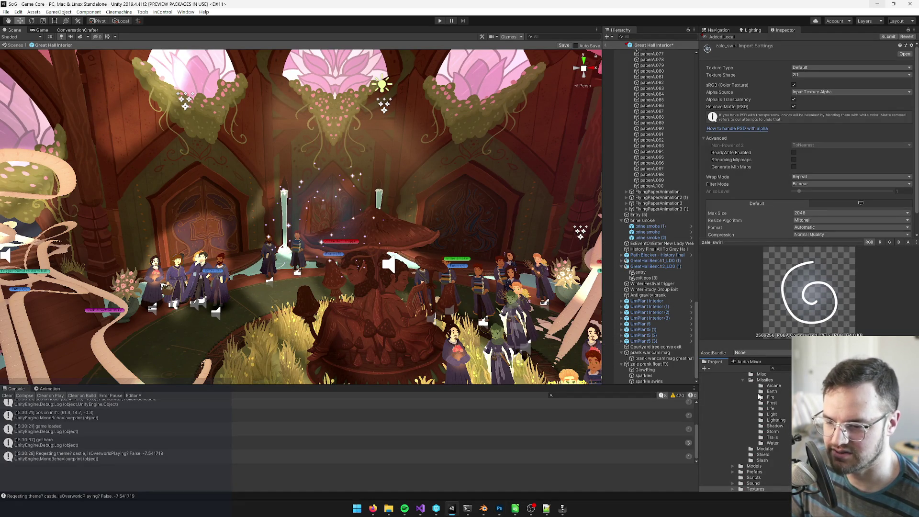
left_click(643, 381)
scroll(725, 197, "down", 10)
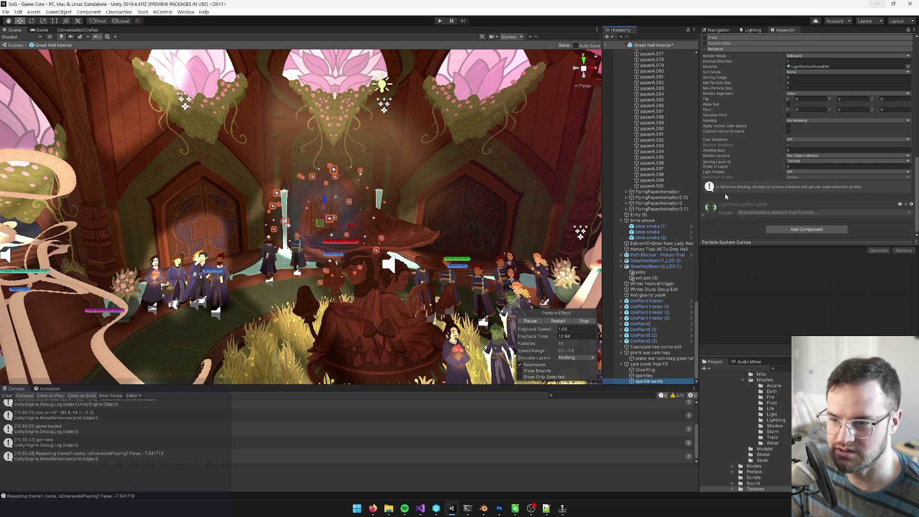
left_click(814, 66)
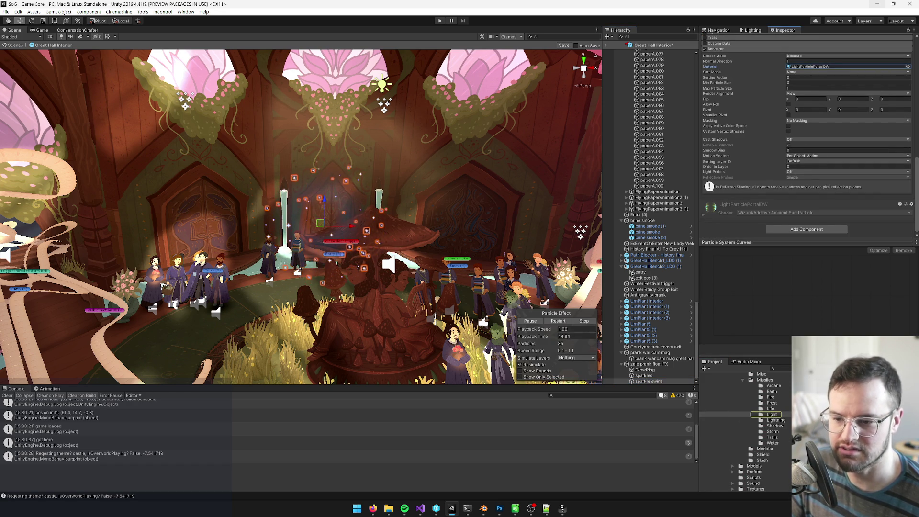
left_click(908, 67)
type("swirld")
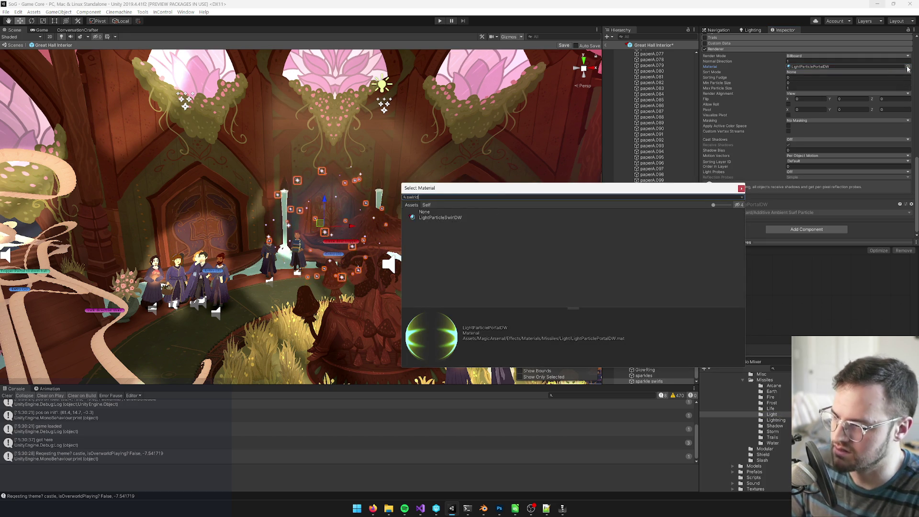
double_click(445, 217)
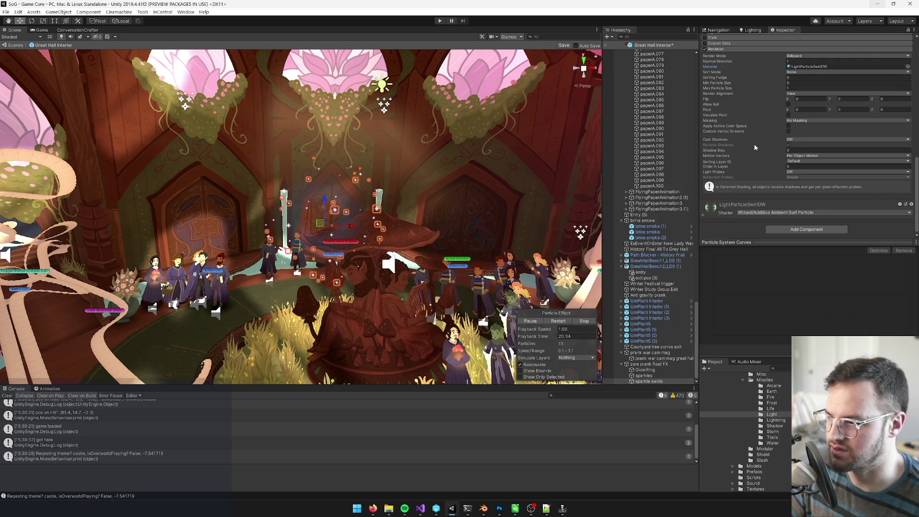
left_click(814, 66)
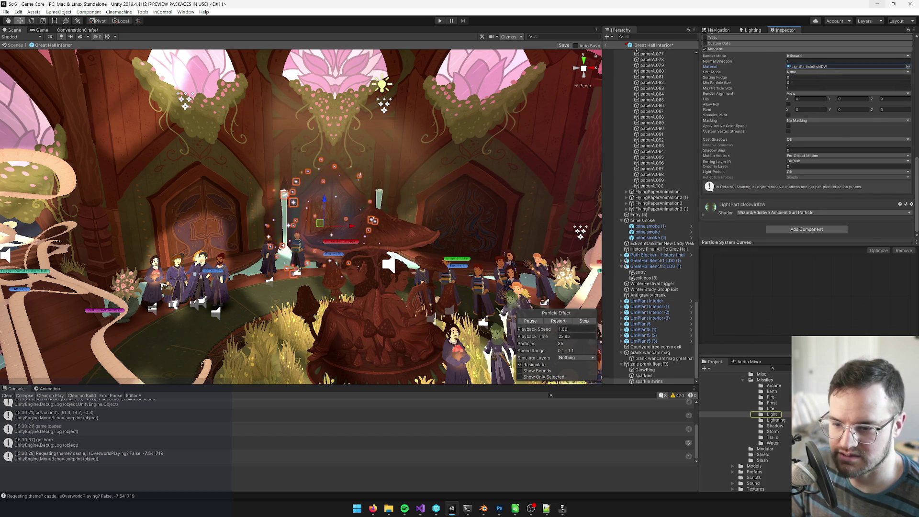
Set the LightParticleSwirlDW material's Particle Texture to zale_swirl
double_click(814, 66)
left_click(912, 91)
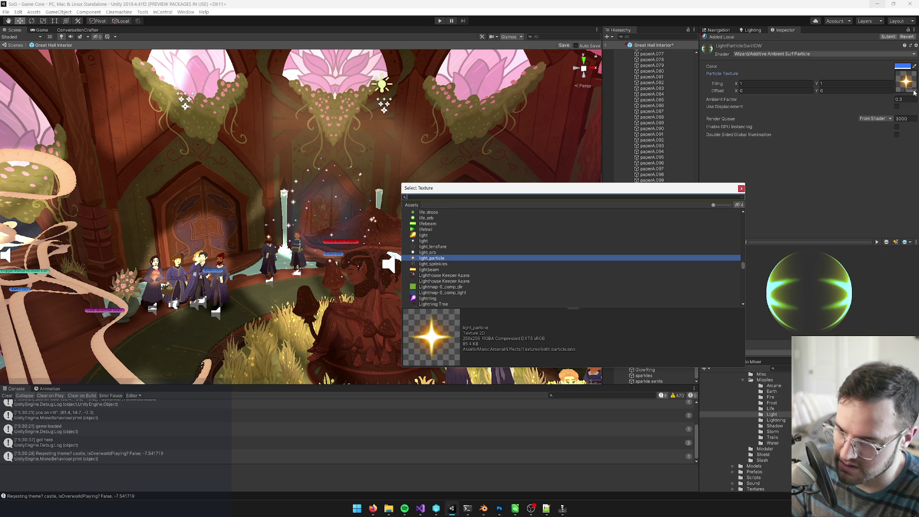
type("swirl")
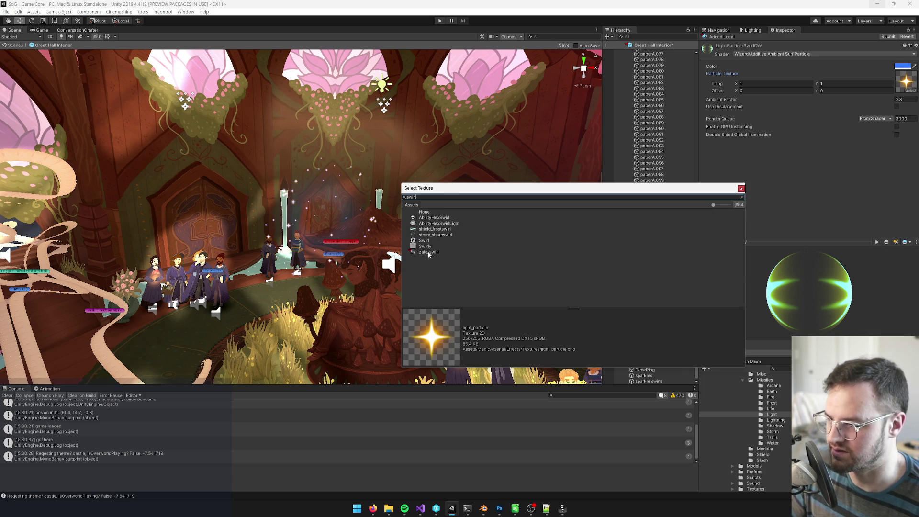
left_click(430, 253)
left_click(430, 241)
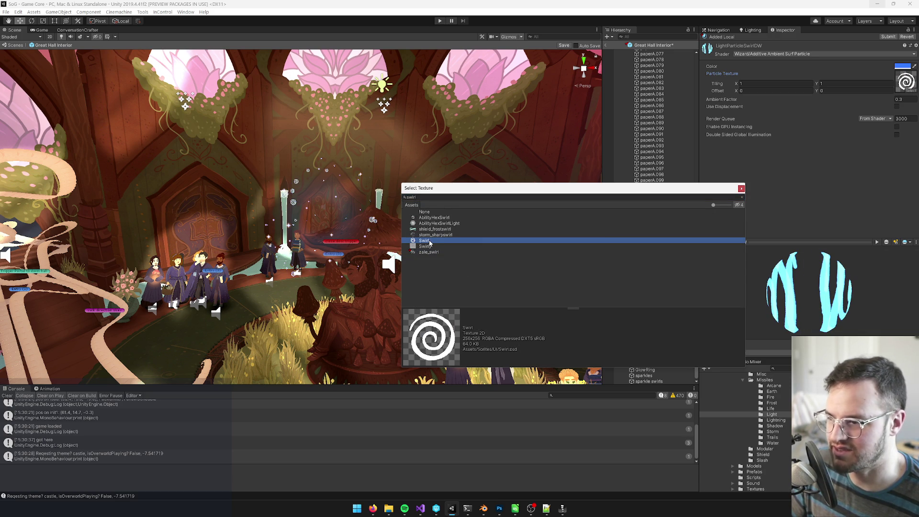
left_click(430, 253)
double_click(431, 253)
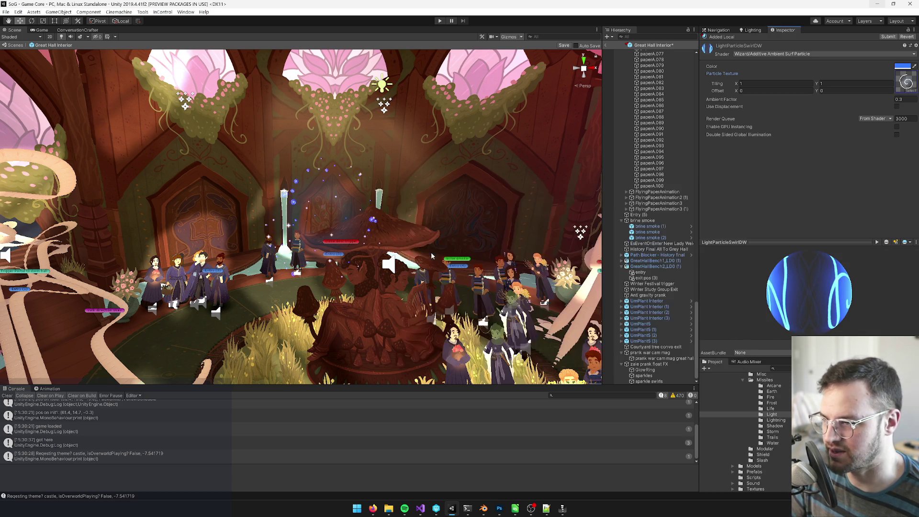
Tone the material's tint colour down to a mid grey, then reselect sparkle swirls
left_click(903, 66)
left_click_drag(547, 134, 504, 85)
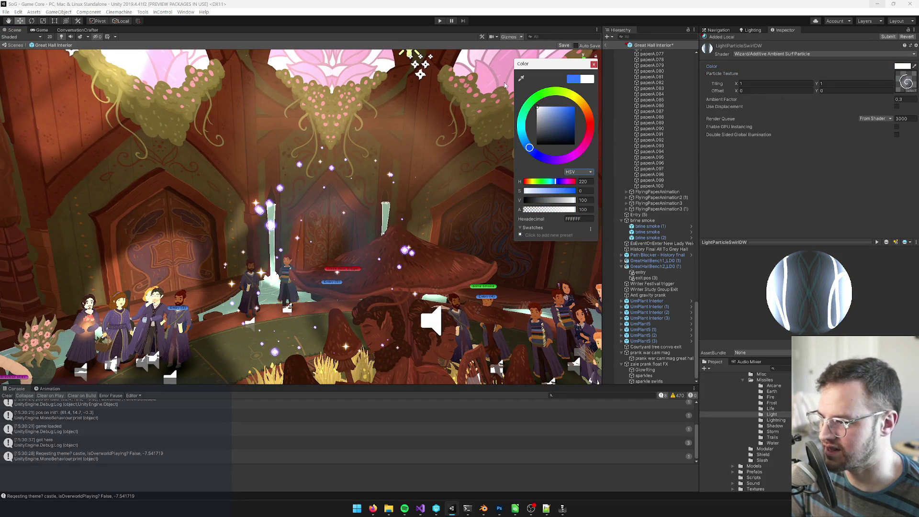
left_click(594, 65)
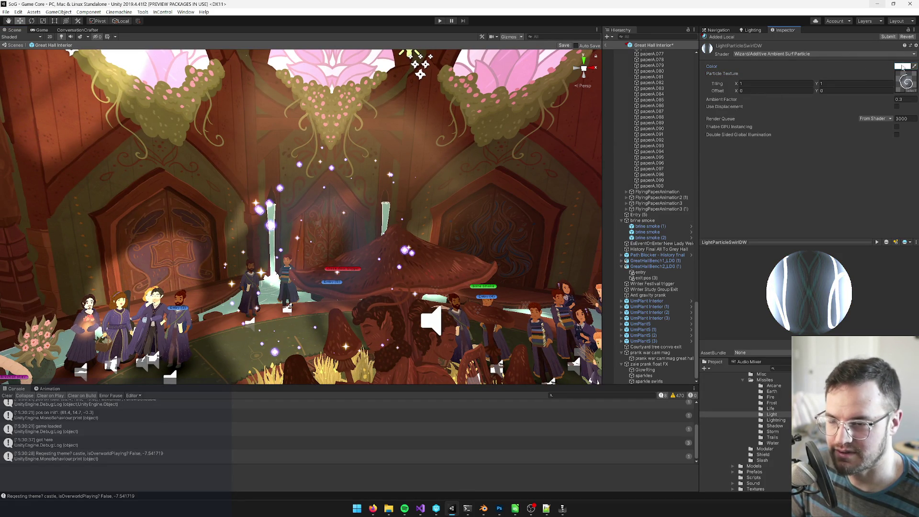
left_click(903, 66)
left_click_drag(538, 109, 519, 128)
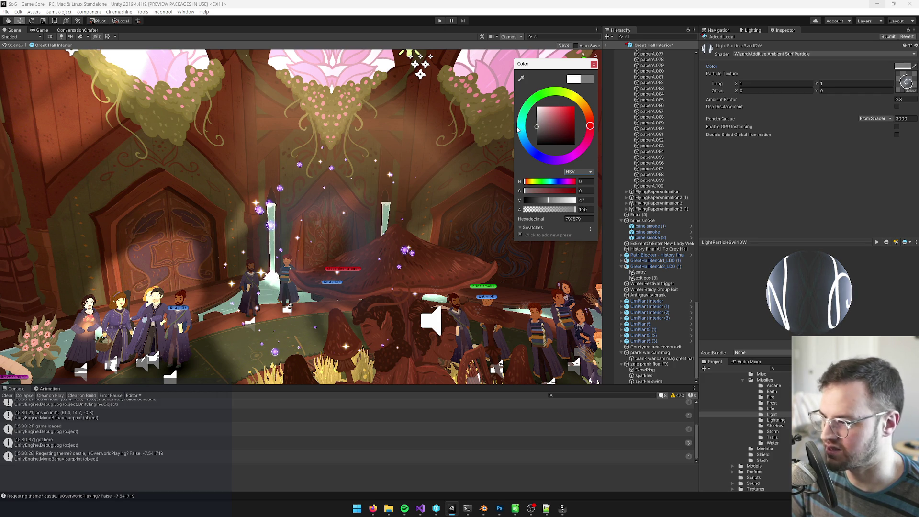
key("Escape")
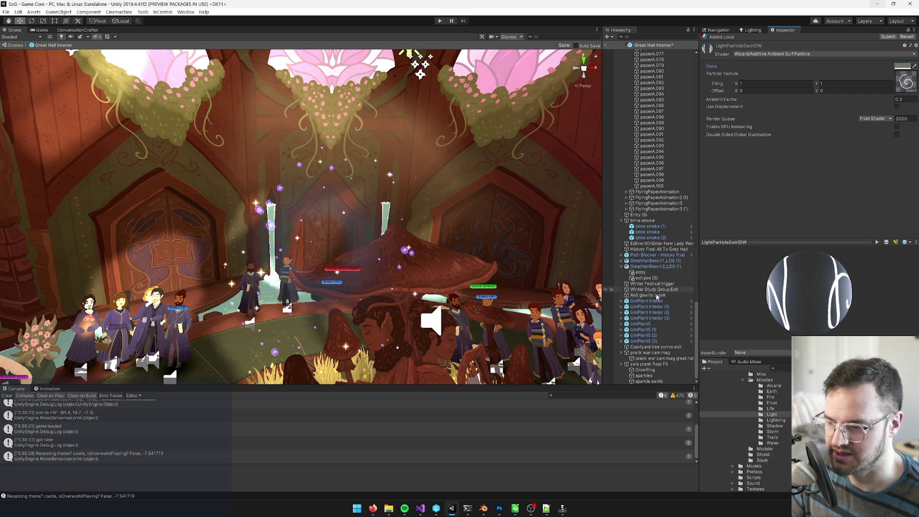
left_click(644, 369)
left_click(637, 381)
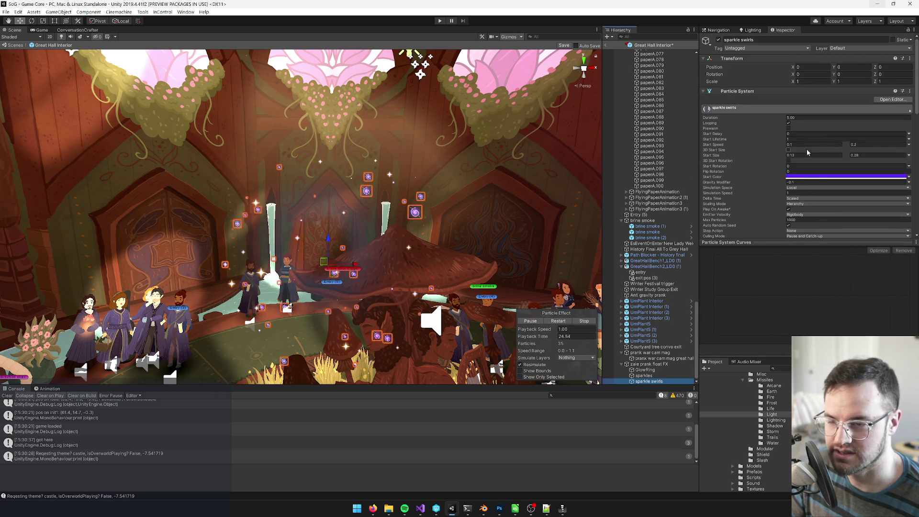
Set the sparkle swirls' Start Color to a dark blue-violet purple
left_click(824, 176)
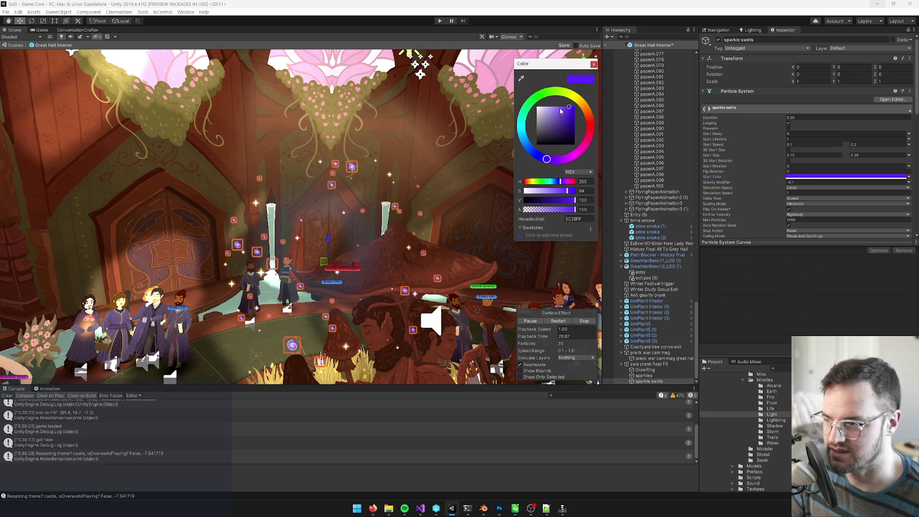
left_click(553, 103)
left_click_drag(547, 159, 541, 157)
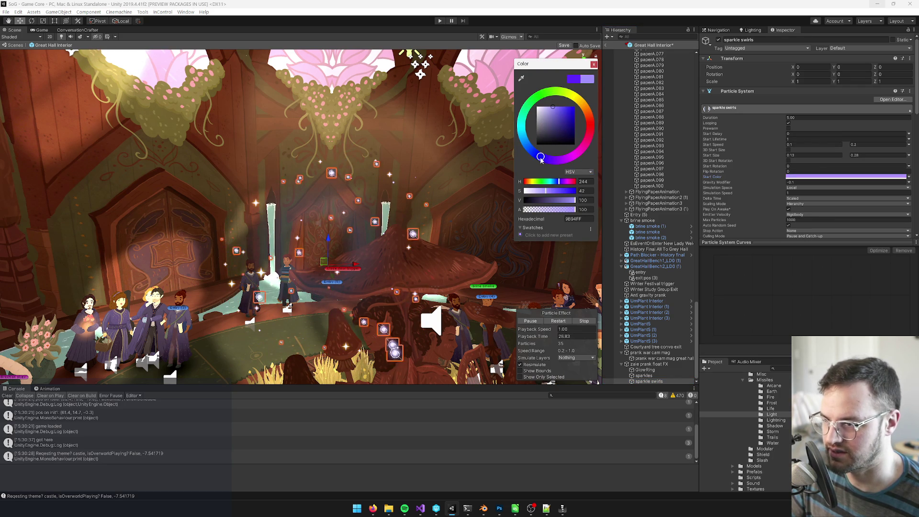
left_click(556, 124)
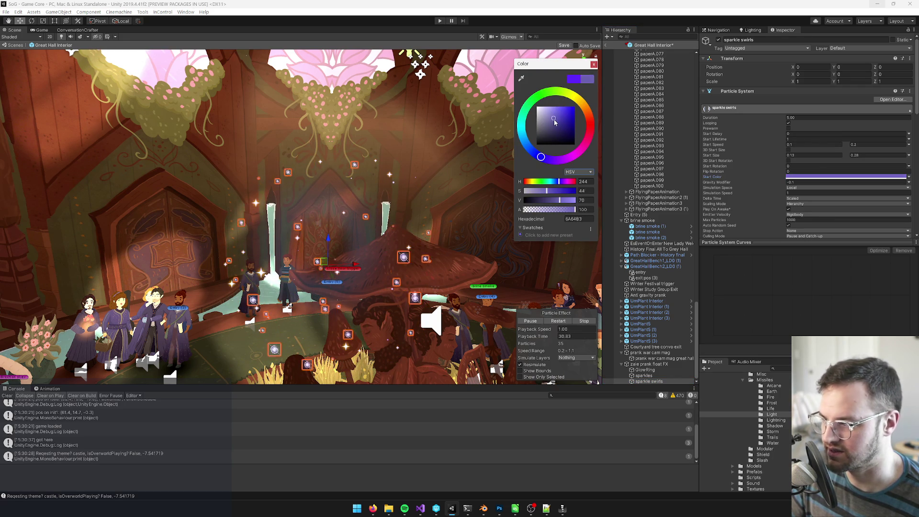
left_click_drag(556, 124, 556, 125)
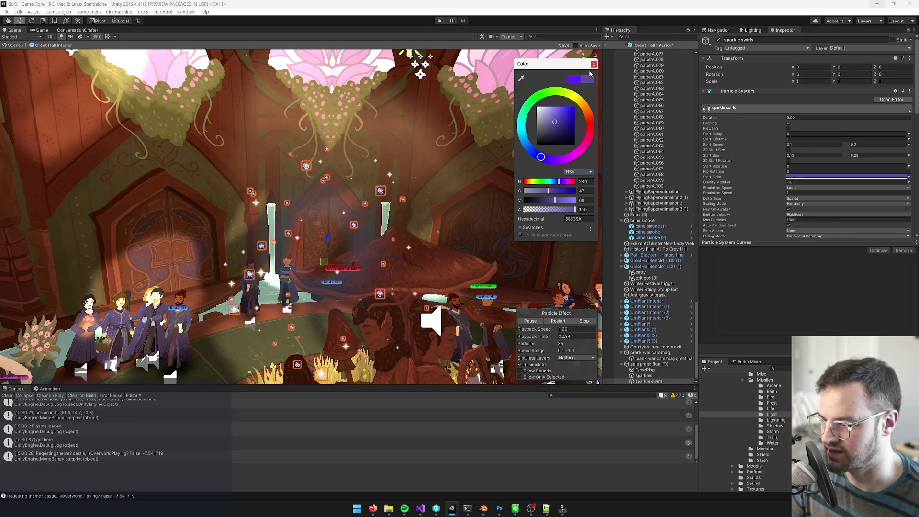
left_click(594, 66)
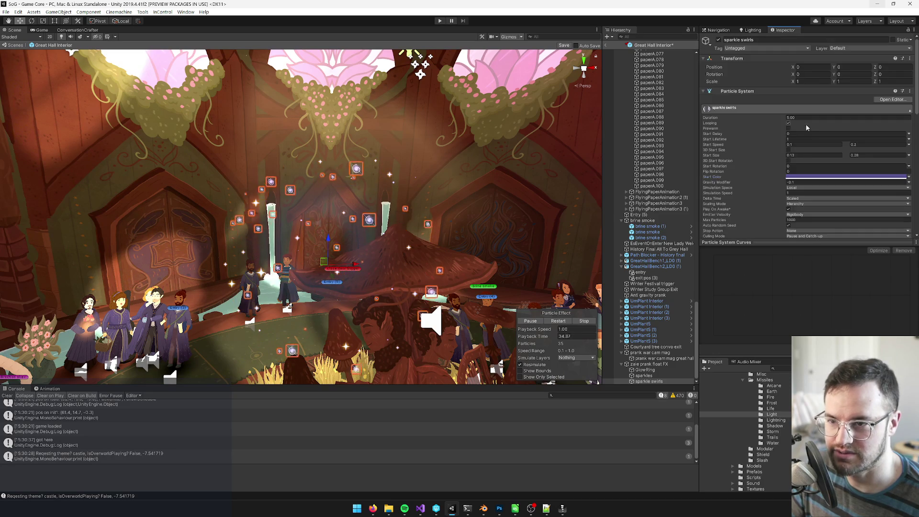
Set Start Size to random between 0.4 and 0.7
scroll(802, 155, "down", 3)
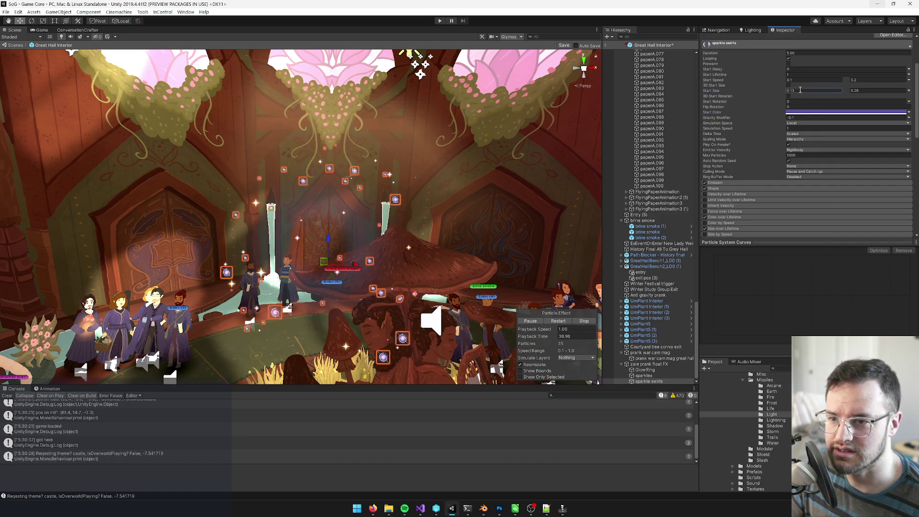
type(".3")
key("Tab")
type(".5")
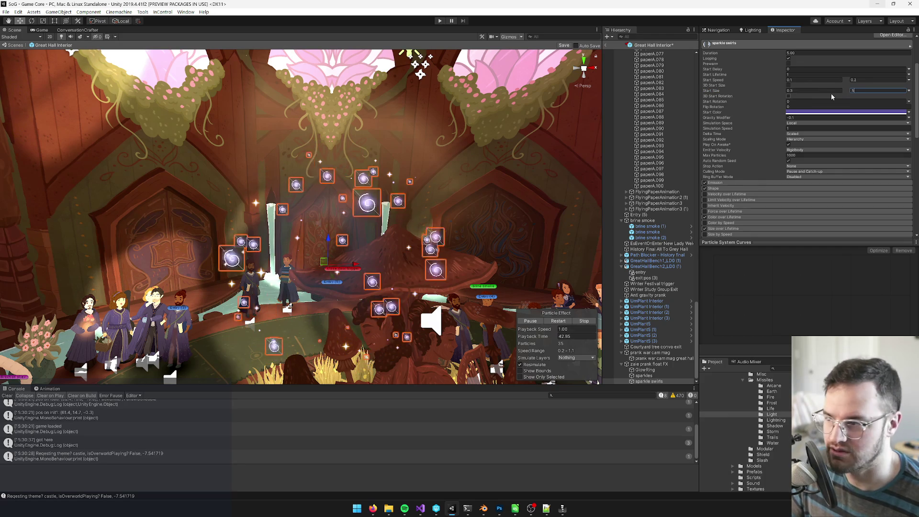
left_click(804, 92)
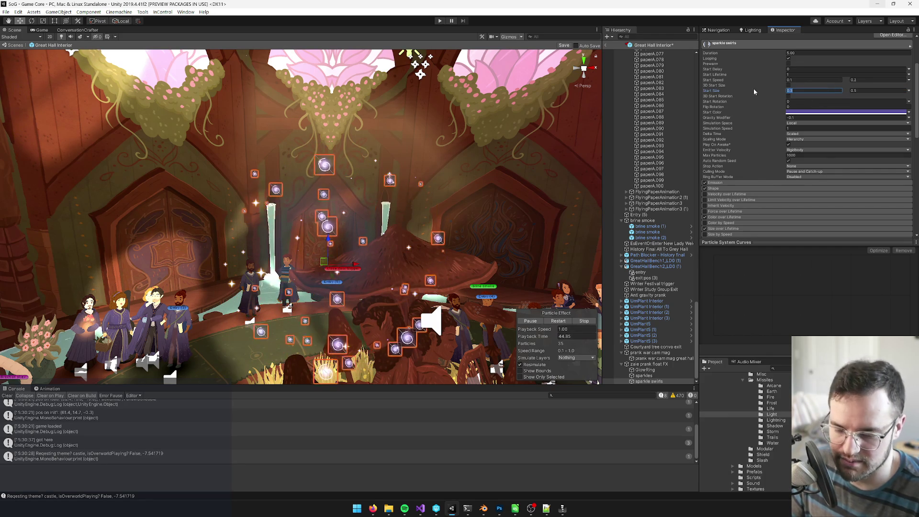
key("Tab")
type(".6")
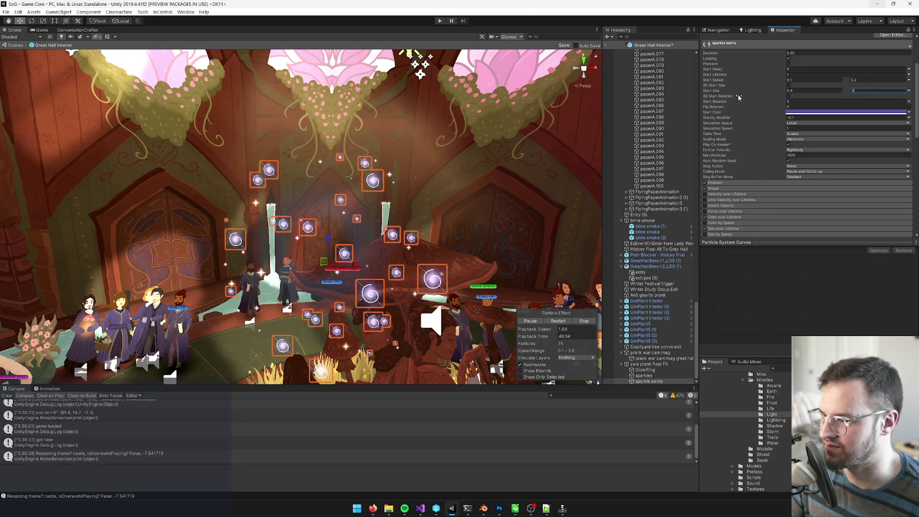
left_click(793, 92)
left_click(859, 90)
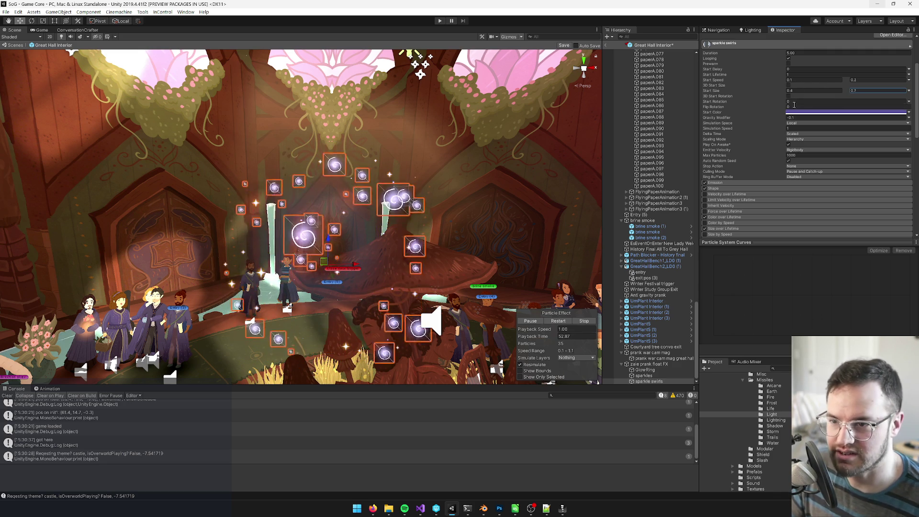
left_click(798, 80)
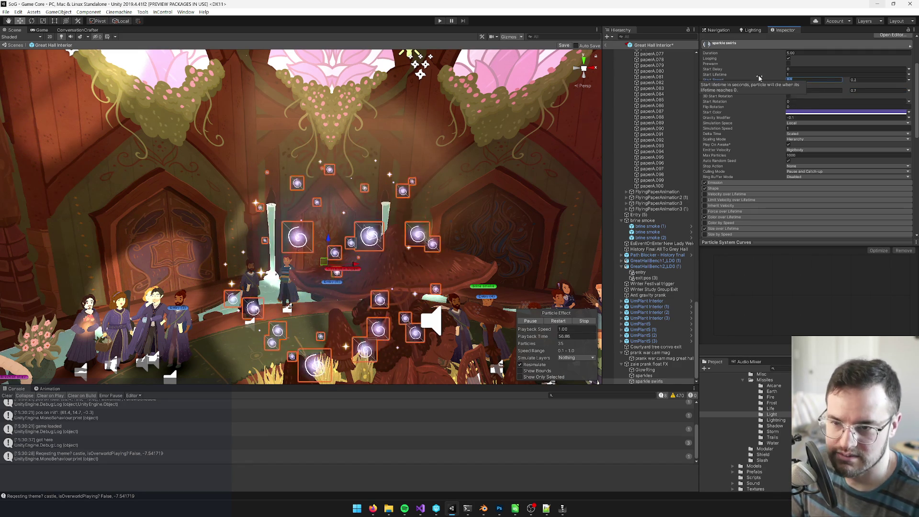
Keep Start Speed as a single constant value and set Start Lifetime to 5
left_click(910, 80)
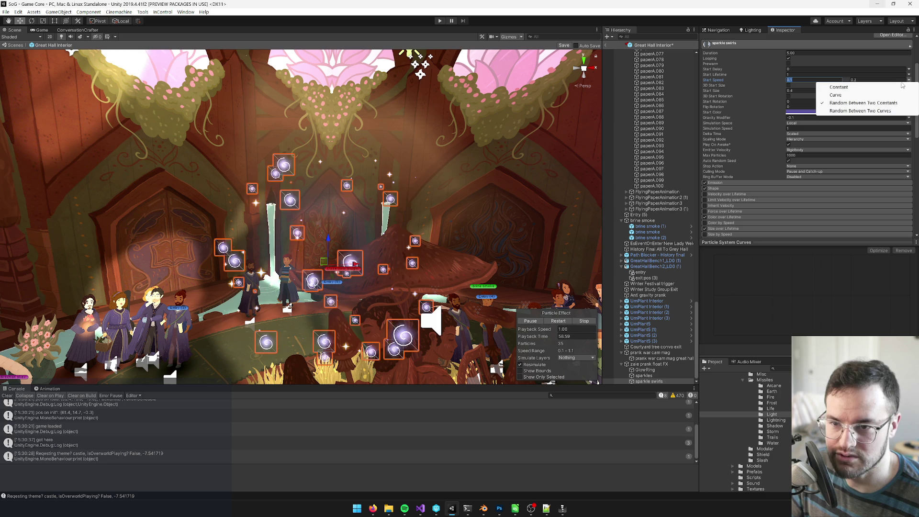
left_click(819, 87)
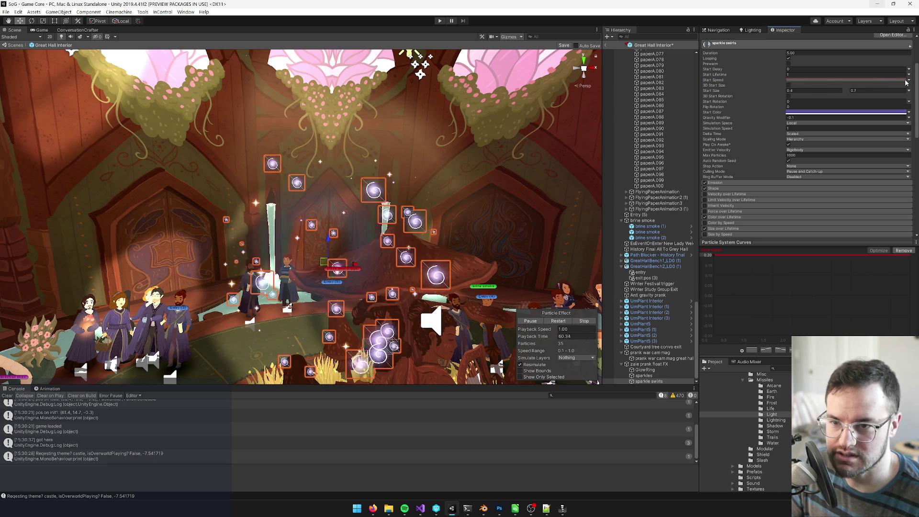
left_click(909, 80)
left_click(833, 86)
left_click(807, 80)
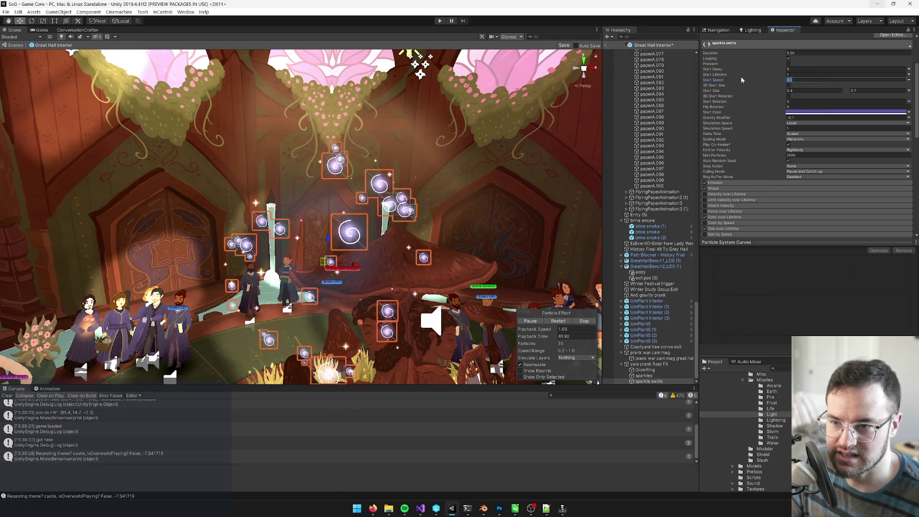
left_click(789, 79)
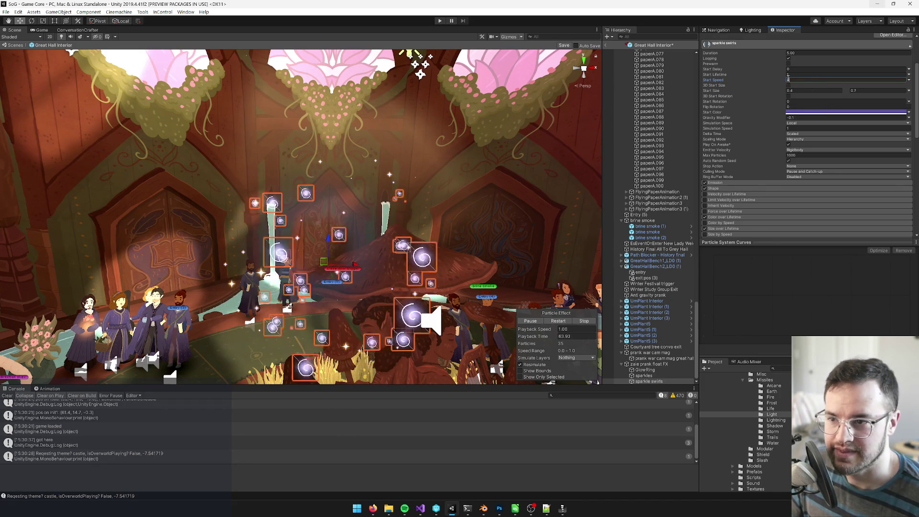
left_click(789, 74)
type("5")
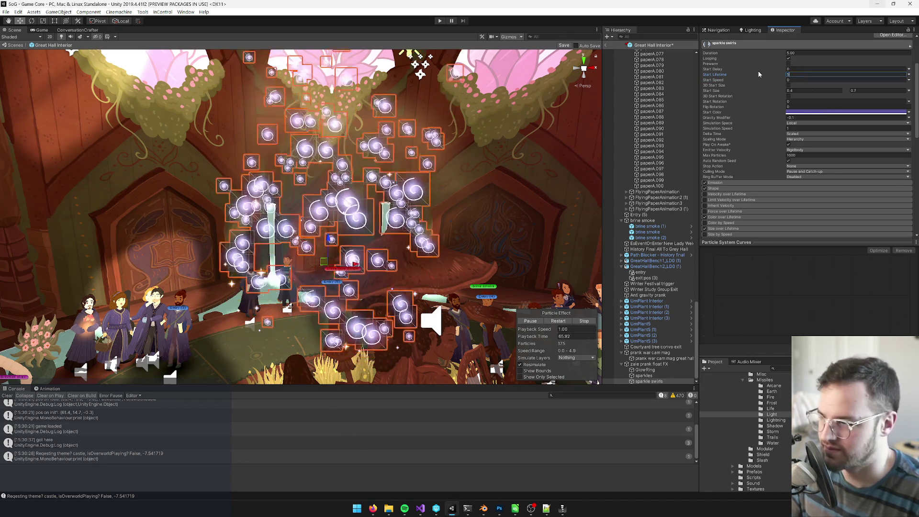
left_click_drag(335, 192, 309, 189)
Set the sparkle swirls' Gravity Modifier to 0
scroll(717, 167, "down", 3)
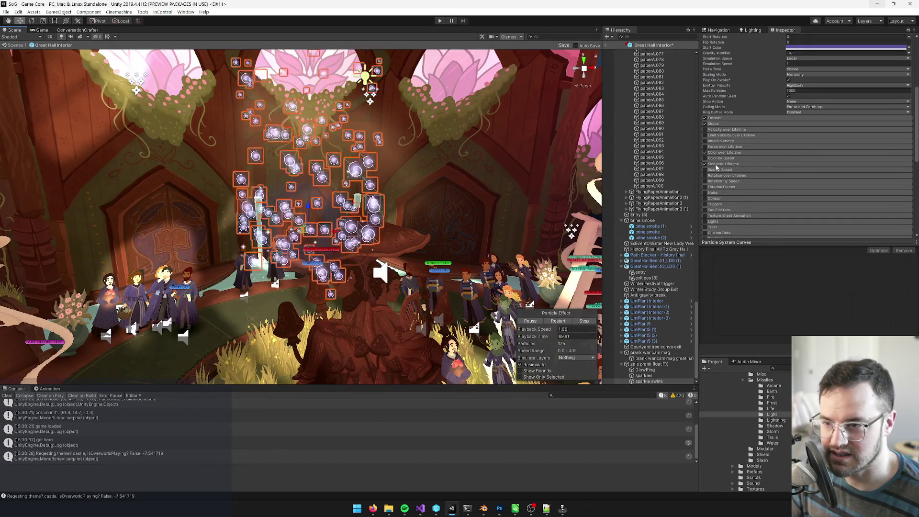
scroll(733, 154, "down", 3)
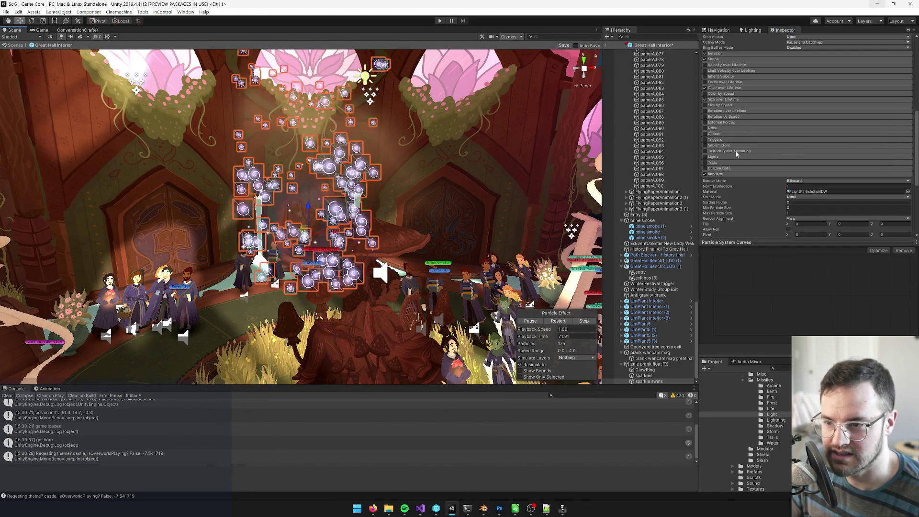
scroll(747, 163, "up", 6)
left_click(798, 117)
type("0")
key("Return")
Expand Emission and lower Rate over Time from 10 to 5
scroll(431, 235, "up", 3)
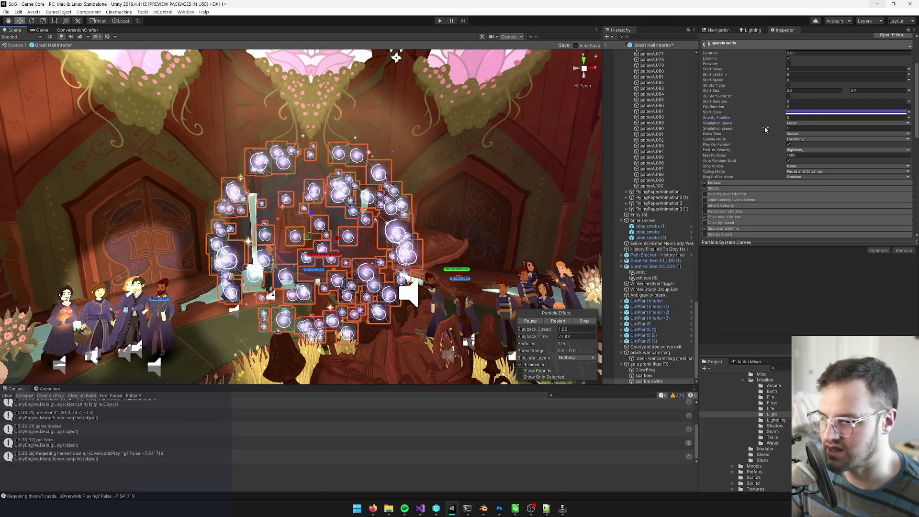
scroll(726, 132, "down", 3)
left_click(723, 118)
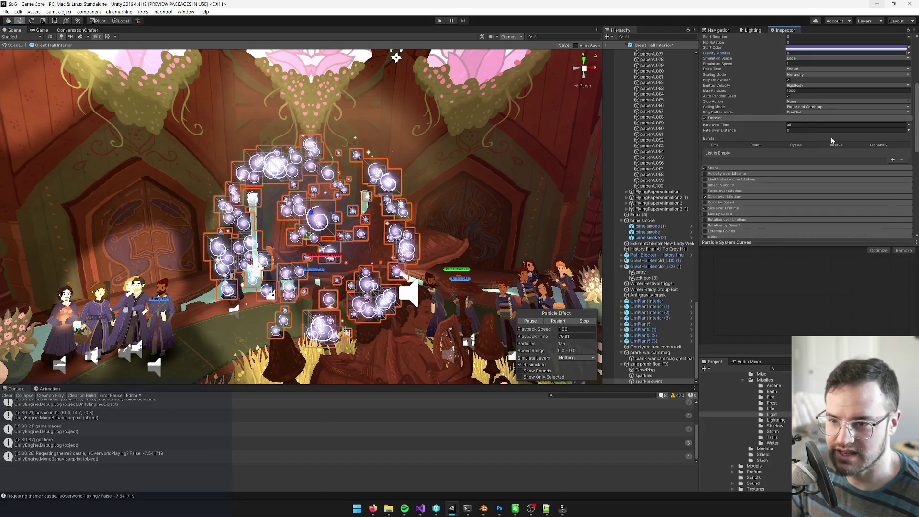
type("10")
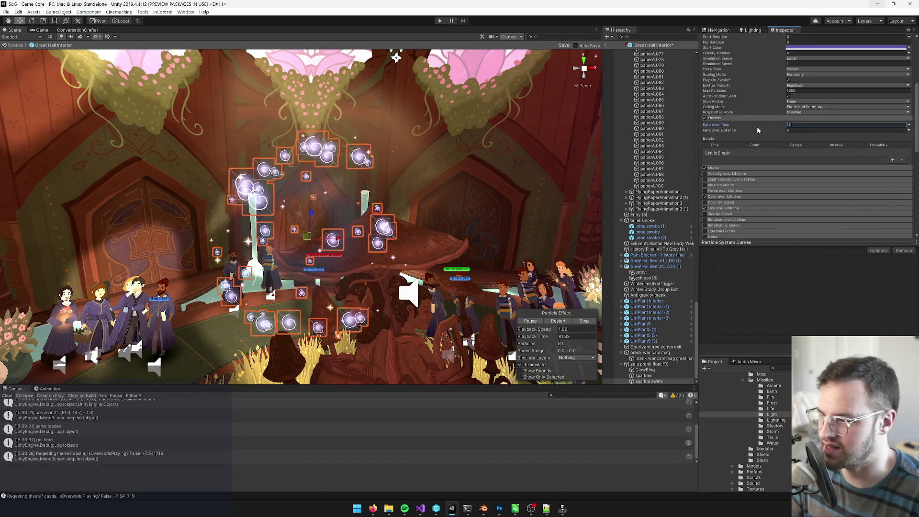
type("5")
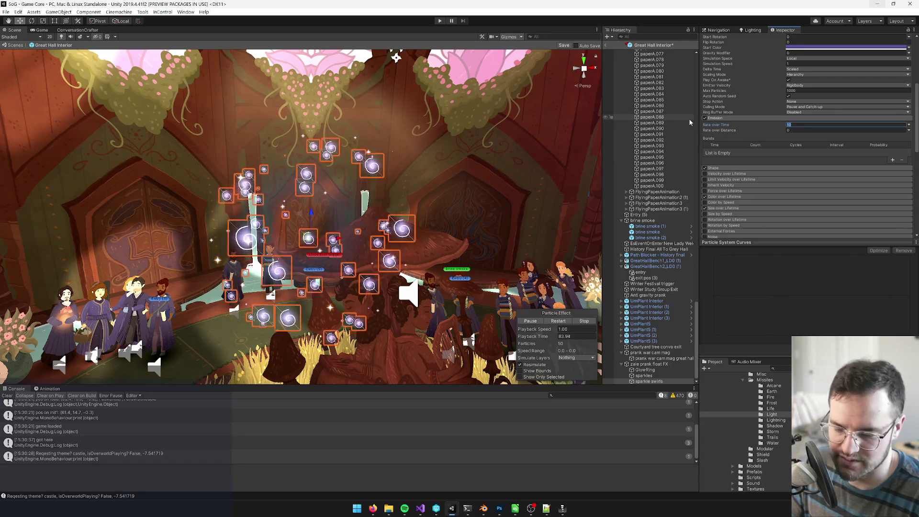
mouse_move(297, 249)
left_mouse_down()
mouse_move(299, 170)
mouse_move(304, 230)
left_mouse_up()
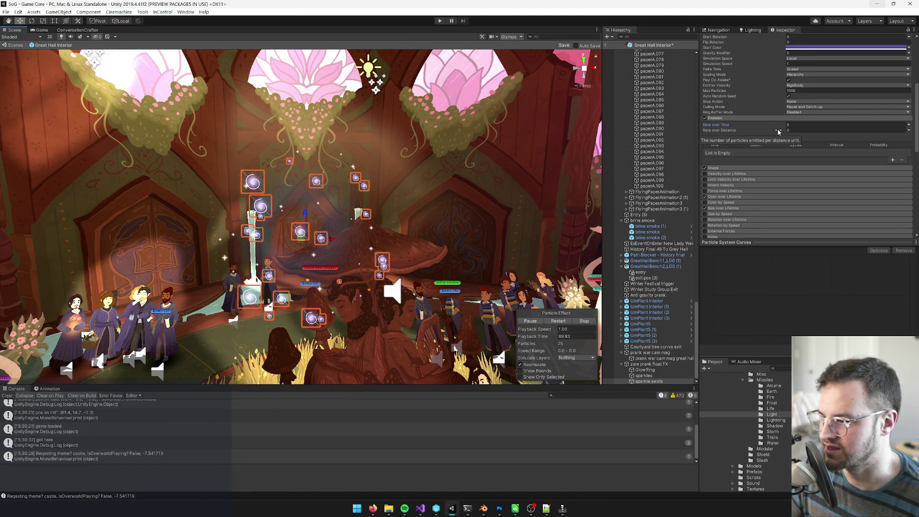
Raise Start Lifetime to 10 seconds
scroll(778, 132, "up", 3)
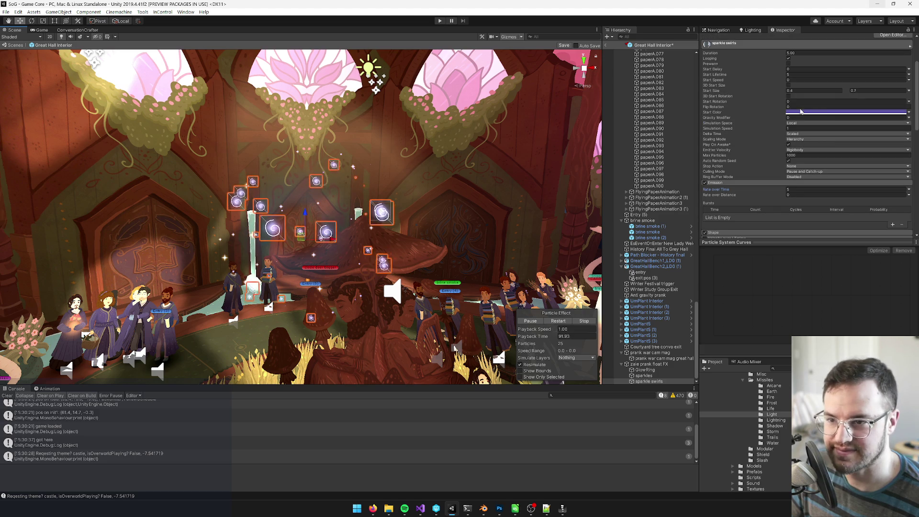
type("10")
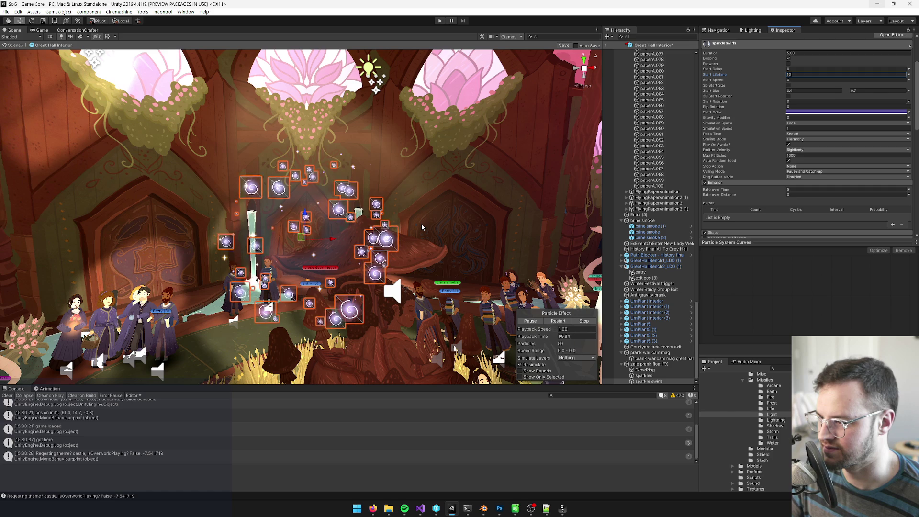
scroll(739, 201, "down", 3)
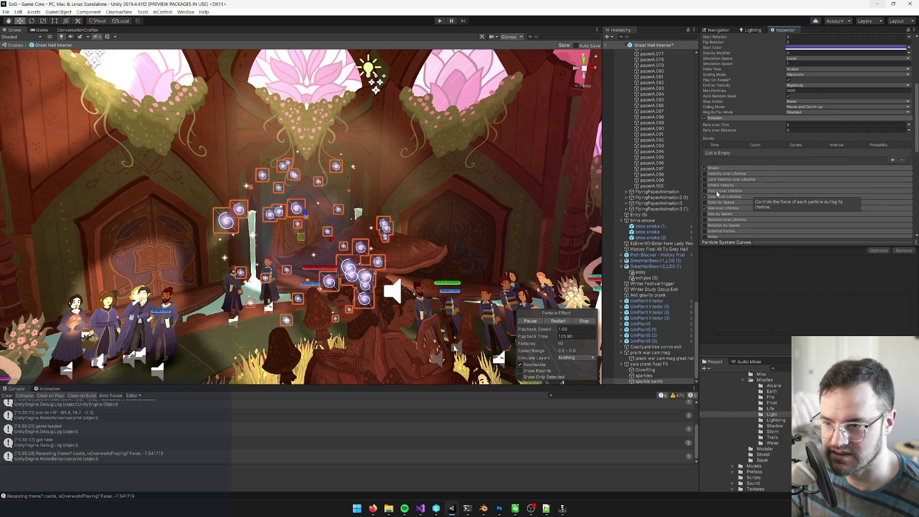
Enable Rotation over Lifetime with Angular Velocity random between 45 and 200
left_click(705, 220)
left_click(747, 219)
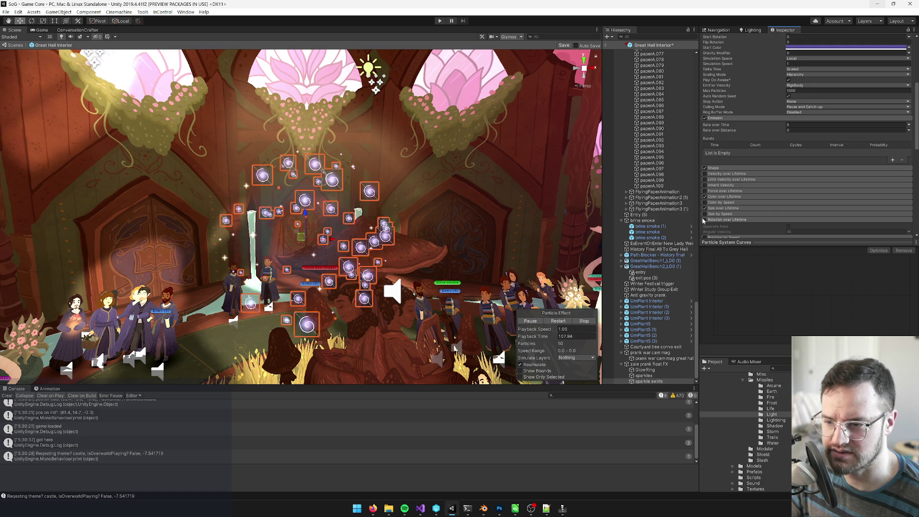
scroll(779, 201, "down", 3)
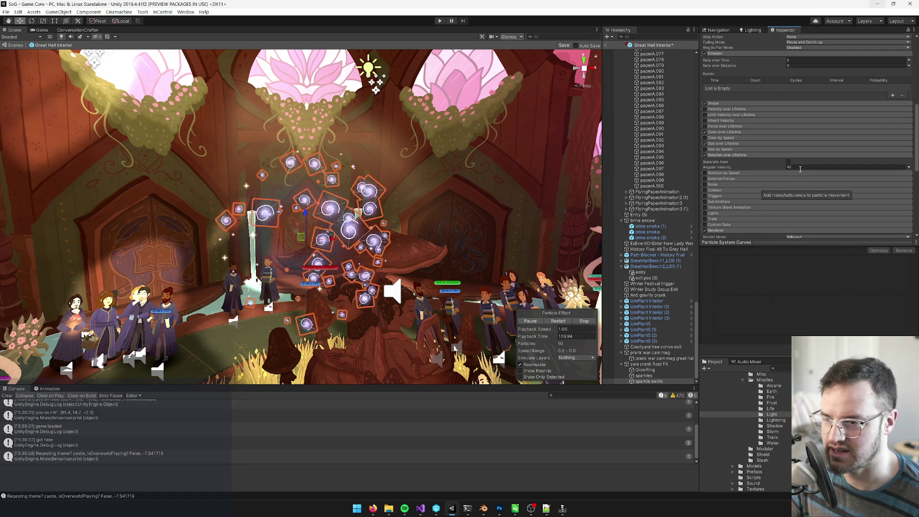
left_click(908, 167)
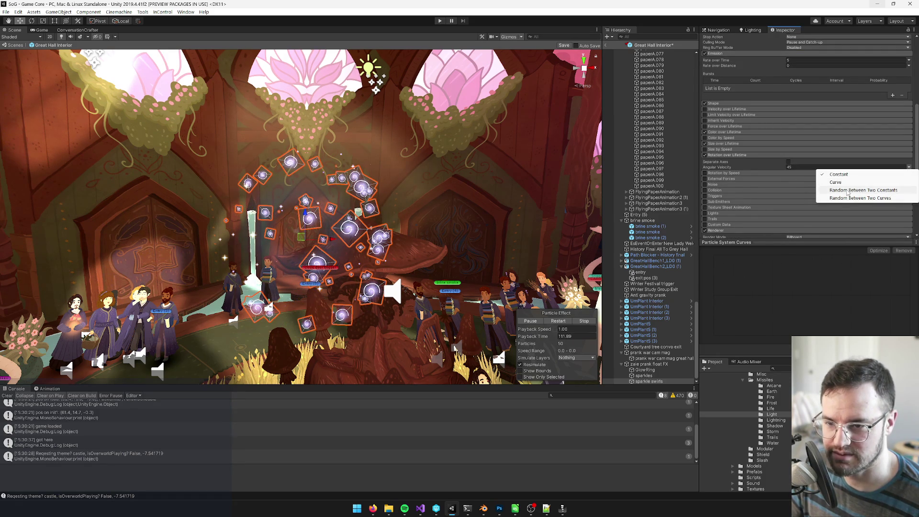
left_click(847, 190)
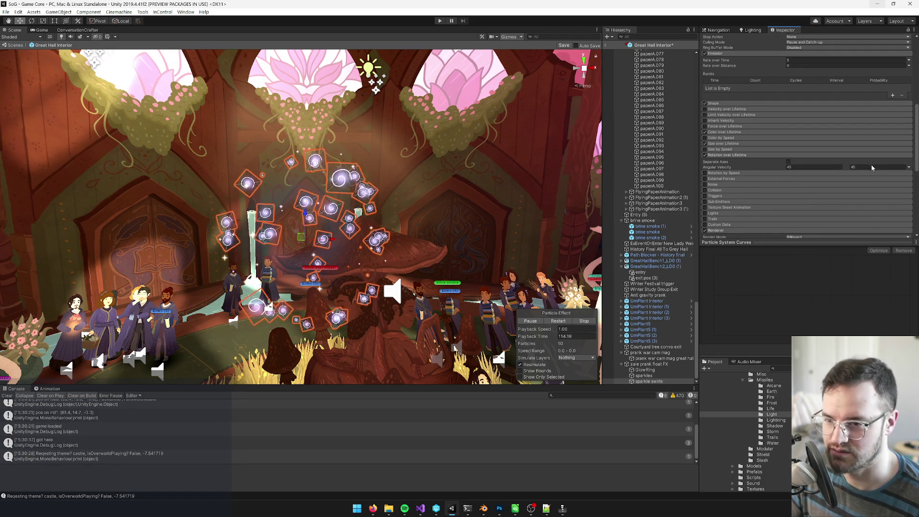
type("300")
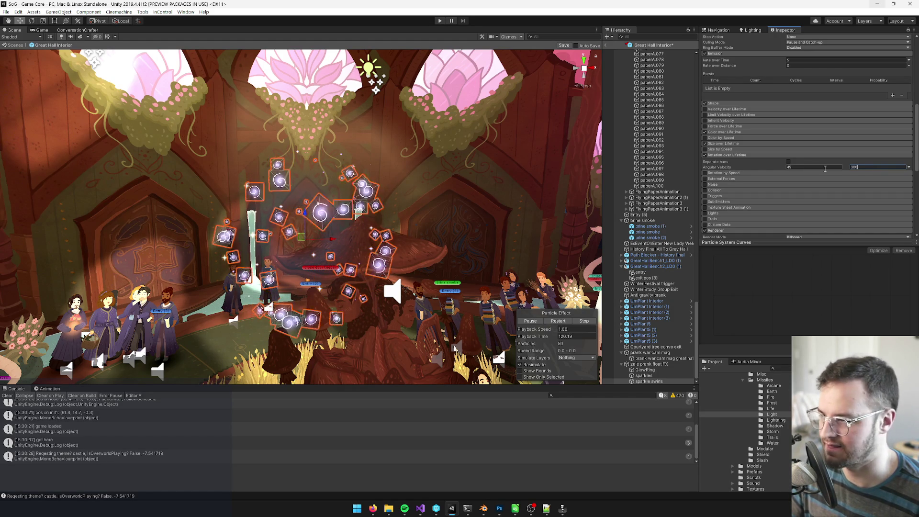
key("BackSpace")
key("BackSpace")
key("BackSpace")
type("200")
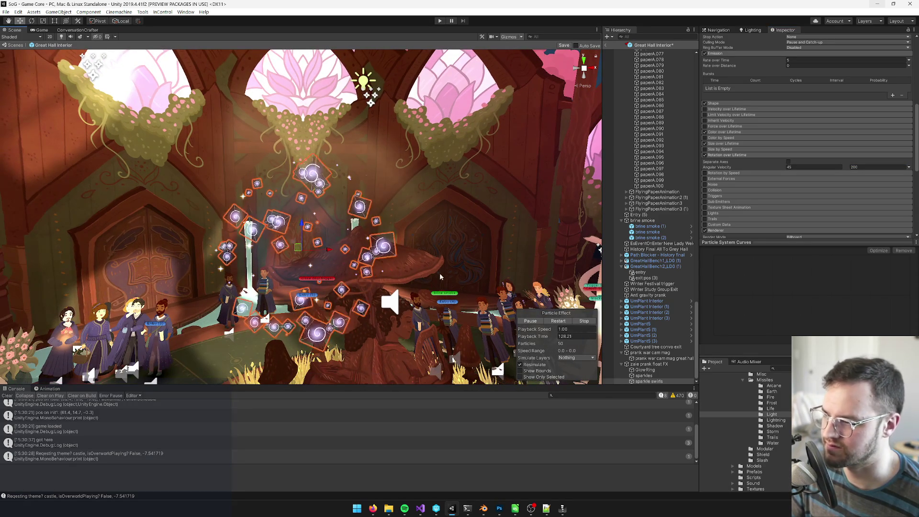
Reselect sparkle swirls in the Hierarchy and open its Start Color picker to darken it
left_click(658, 365)
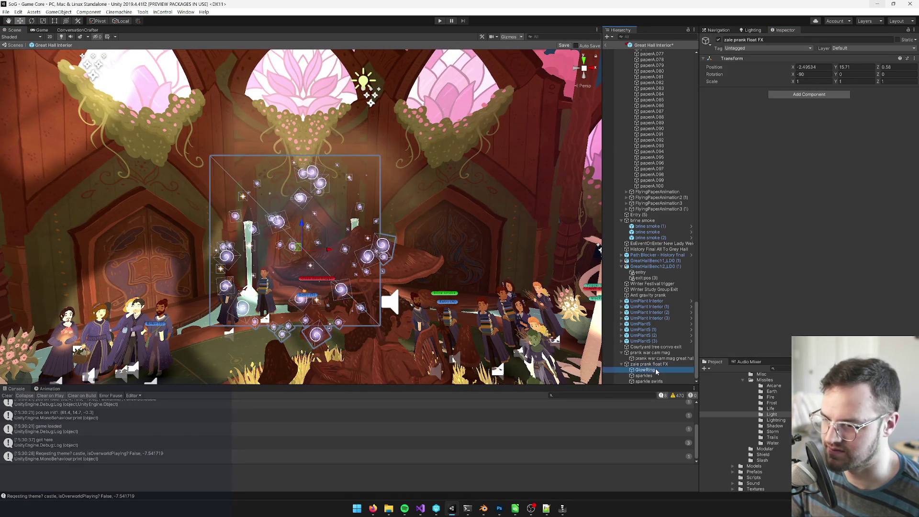
scroll(420, 273, "up", 5)
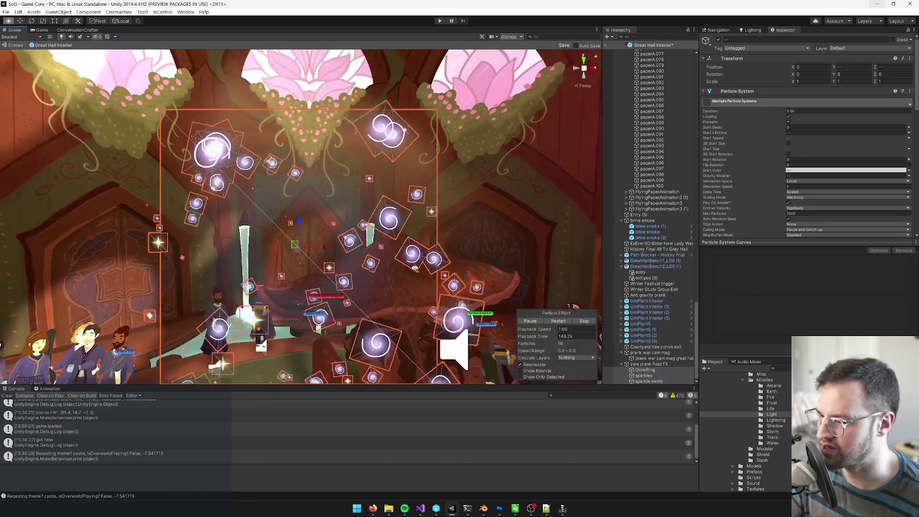
scroll(415, 269, "down", 6)
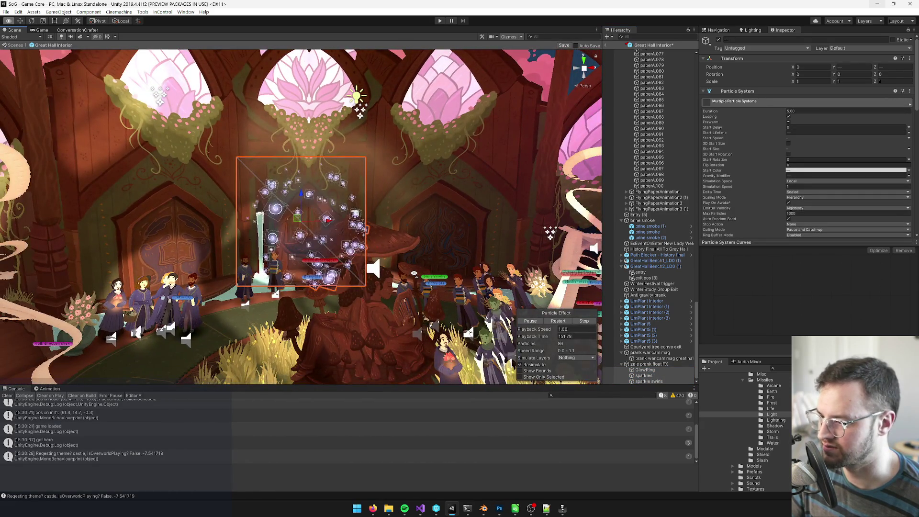
scroll(414, 274, "up", 3)
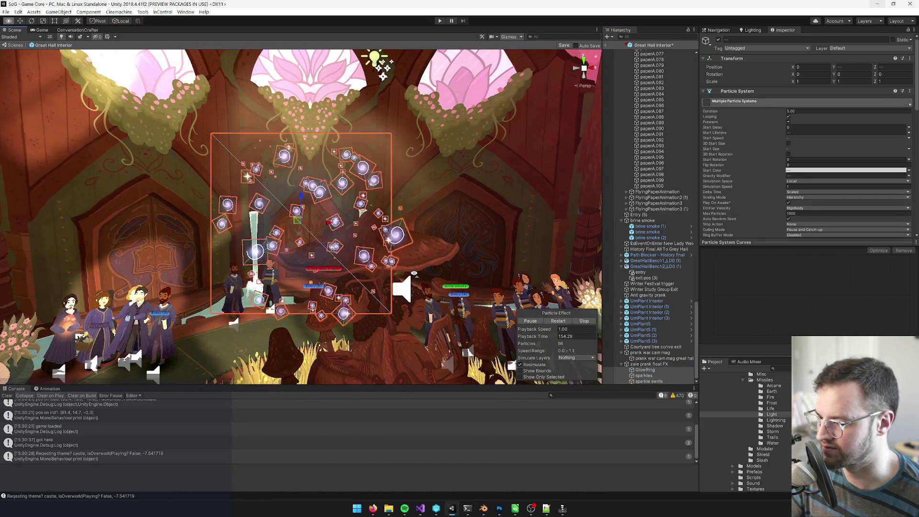
scroll(414, 274, "down", 4)
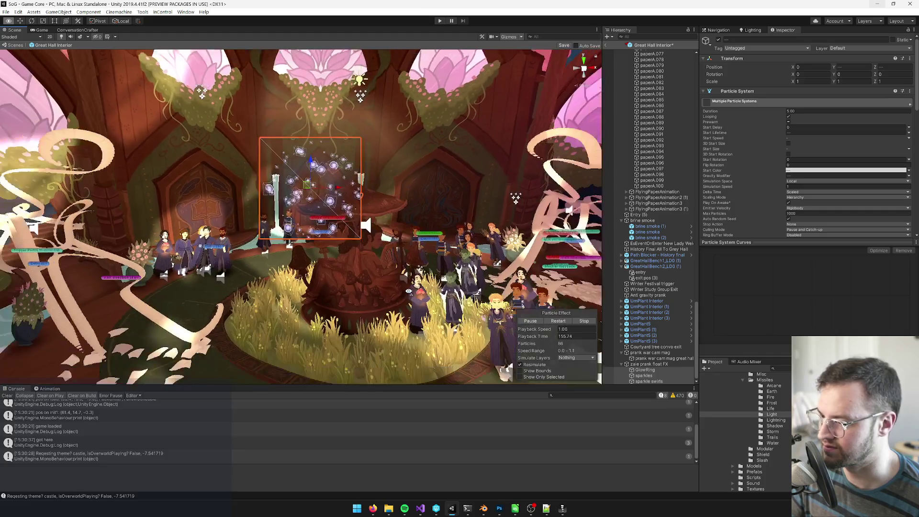
scroll(408, 291, "down", 2)
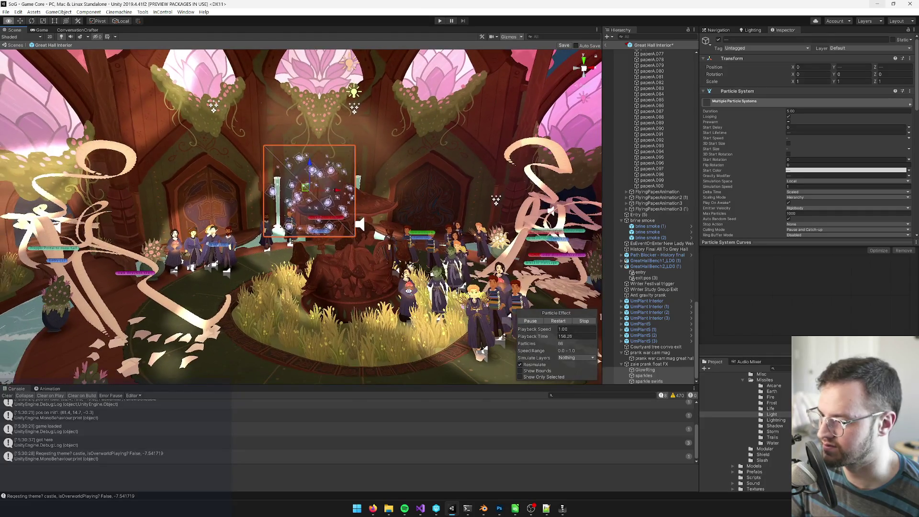
scroll(408, 291, "up", 5)
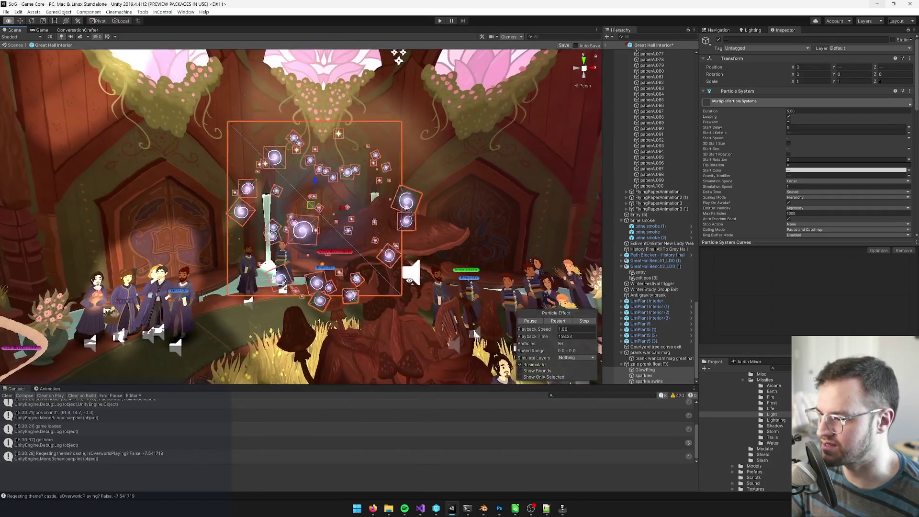
scroll(410, 282, "down", 4)
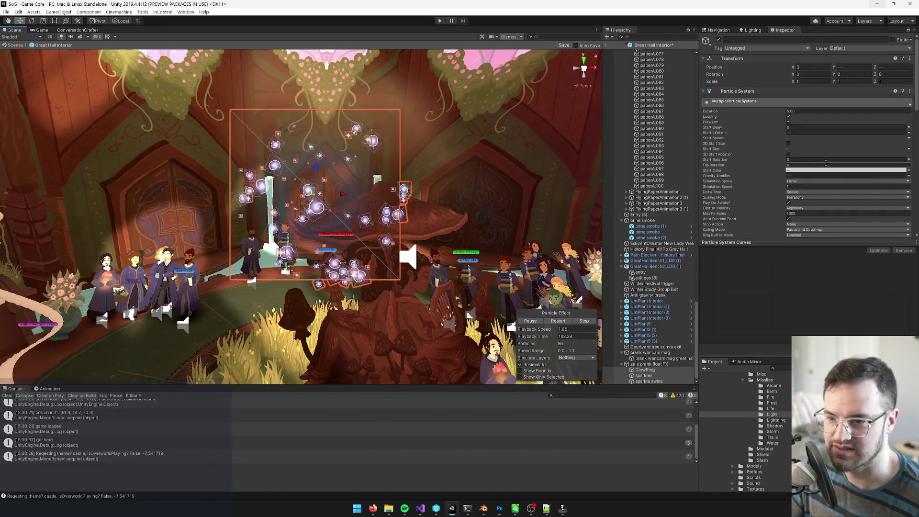
left_click(649, 381)
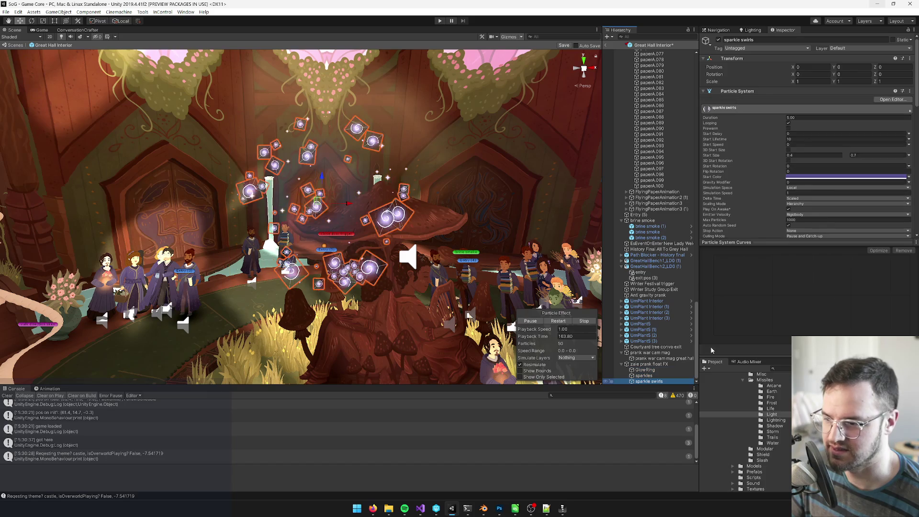
left_click(824, 178)
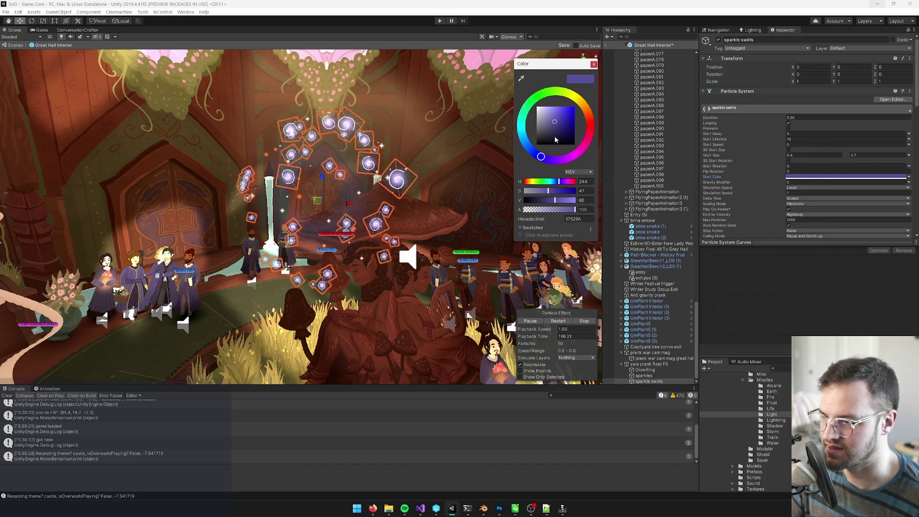
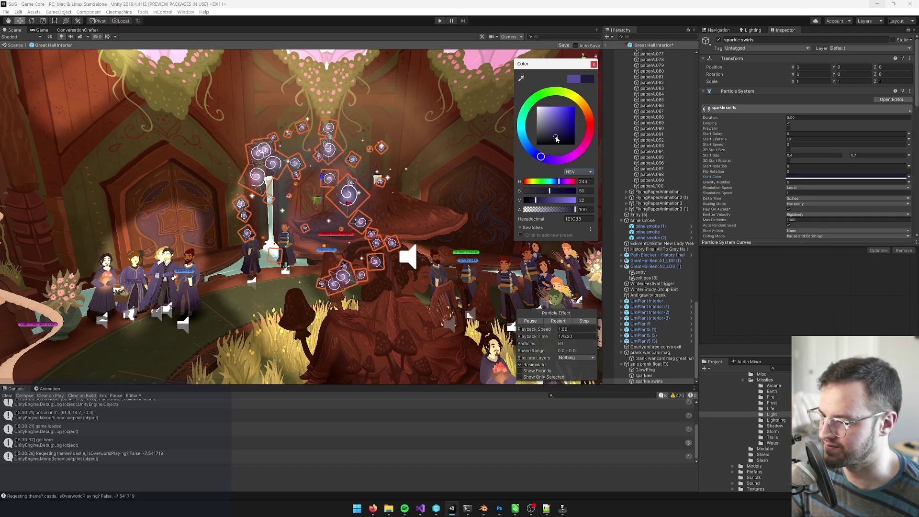
Close the colour picker and frame the whole Great Hall in the Scene view
left_click(593, 64)
left_click_drag(407, 191, 395, 155)
scroll(395, 154, "up", 5)
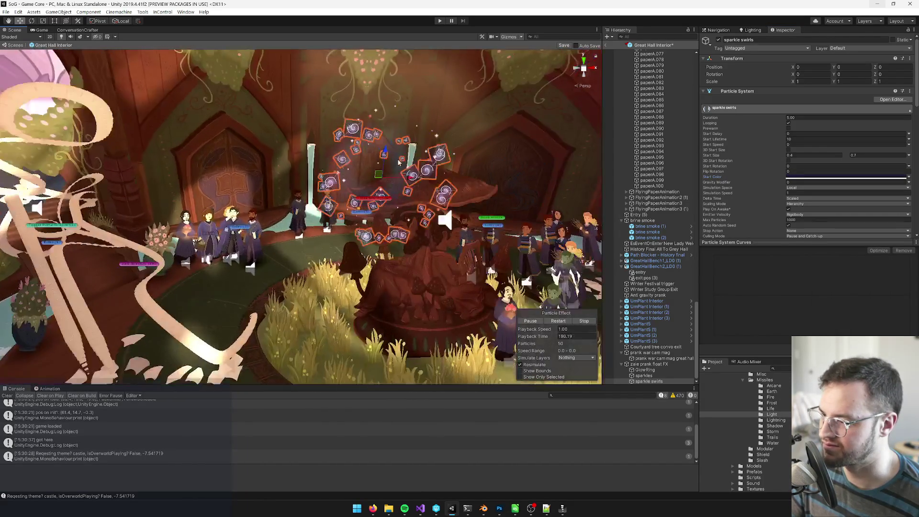
scroll(395, 155, "up", 2)
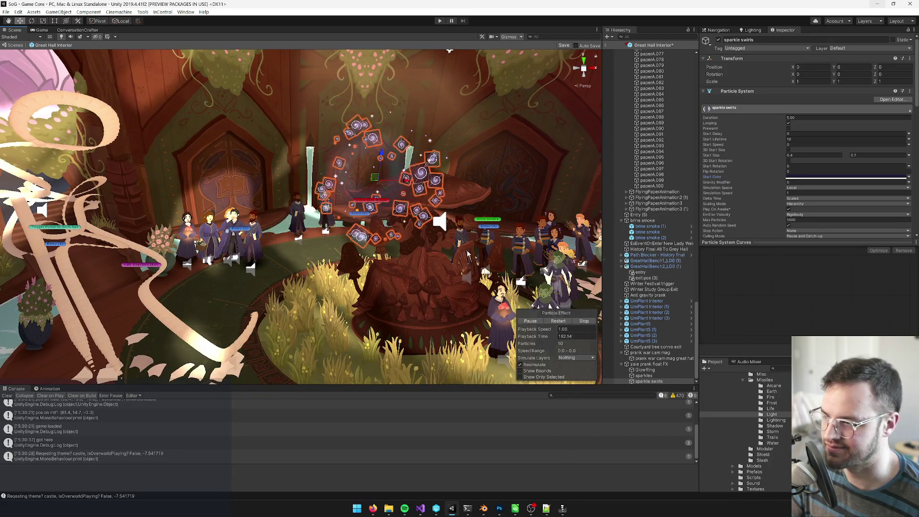
scroll(436, 244, "down", 3)
scroll(437, 244, "up", 3)
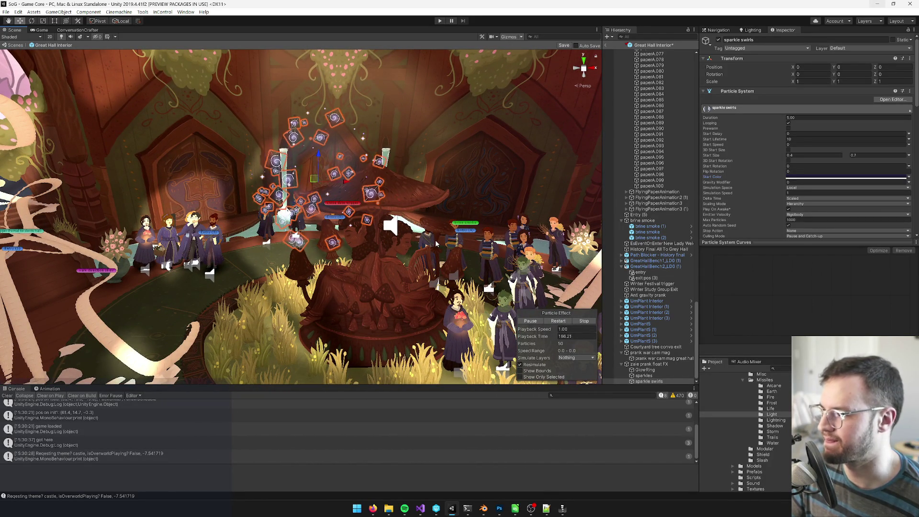
scroll(749, 179, "down", 3)
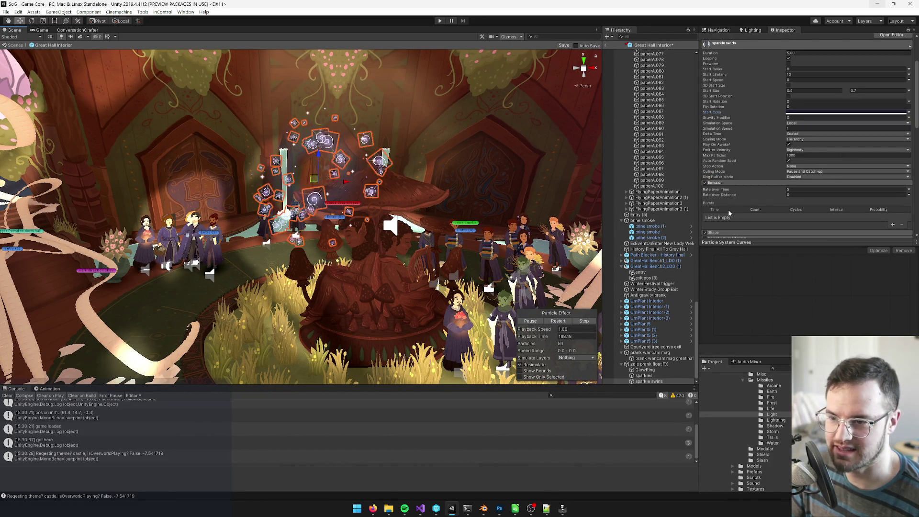
Set the sparkle swirls' Emission Rate over Time to 2 particles per second
left_click(766, 192)
type("4")
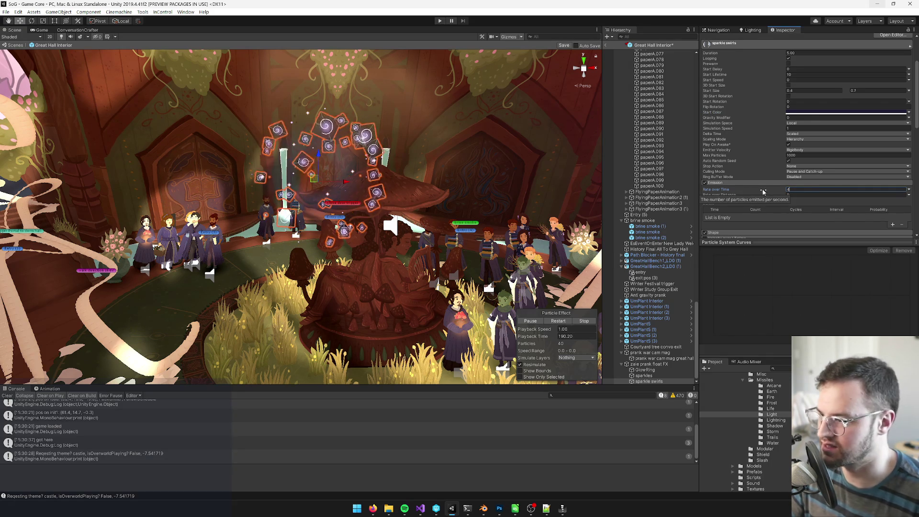
left_click_drag(393, 155, 398, 170)
left_click(786, 190)
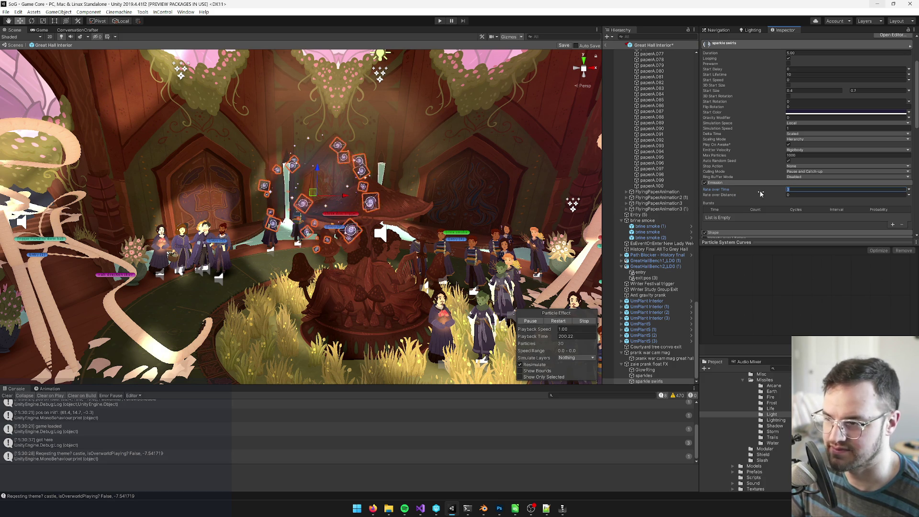
type("2")
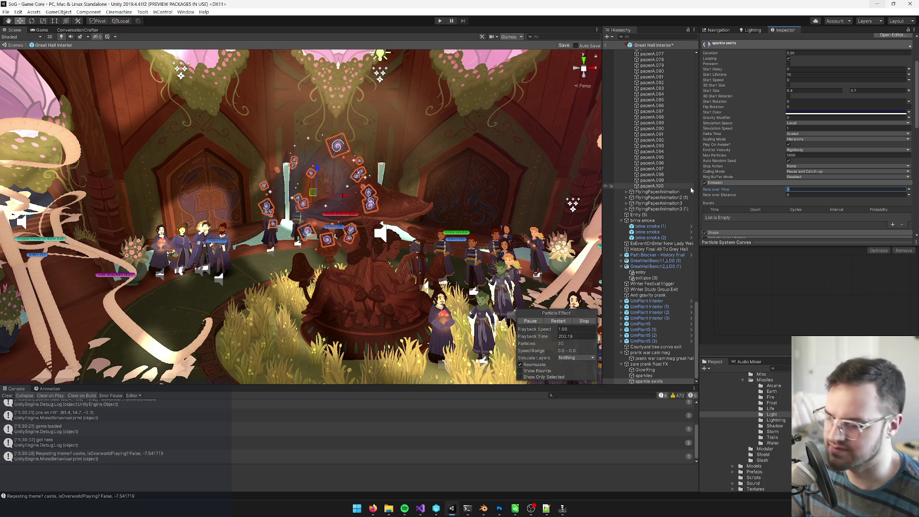
left_click_drag(329, 218, 408, 231)
left_click(713, 232)
scroll(796, 180, "down", 3)
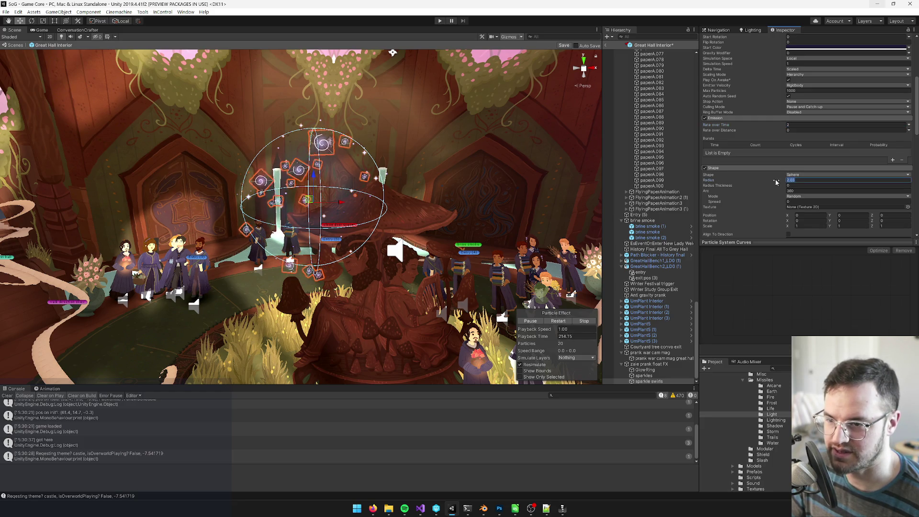
Set the sparkle swirls' sphere Shape radius to 2.5
type("3")
left_click_drag(523, 207, 550, 235)
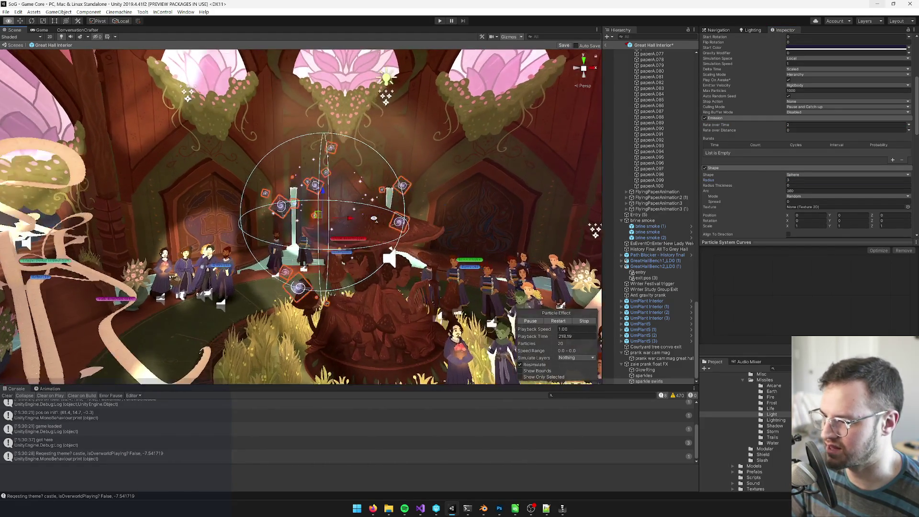
type("2.5")
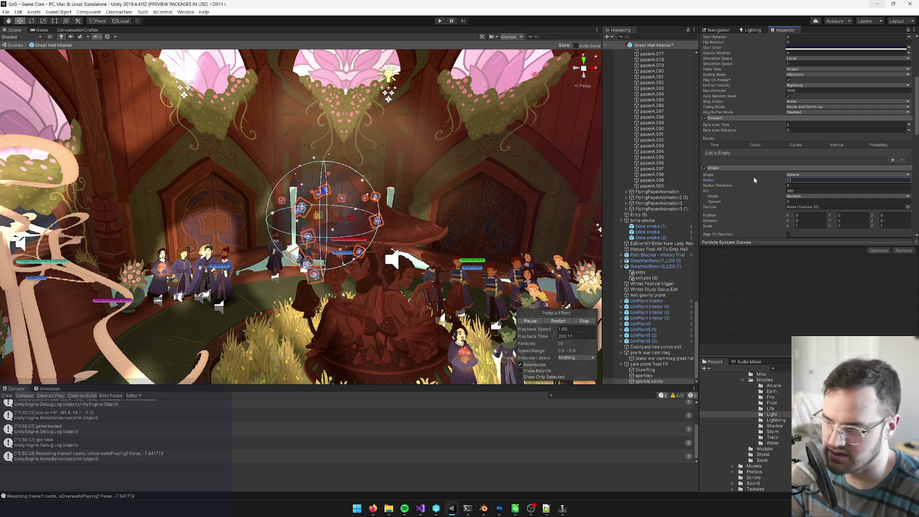
mouse_move(268, 191)
left_mouse_down()
mouse_move(251, 183)
mouse_move(316, 182)
mouse_move(178, 190)
left_mouse_up()
Select both sparkles and sparkle swirls in the Hierarchy
left_click(650, 374, "shift")
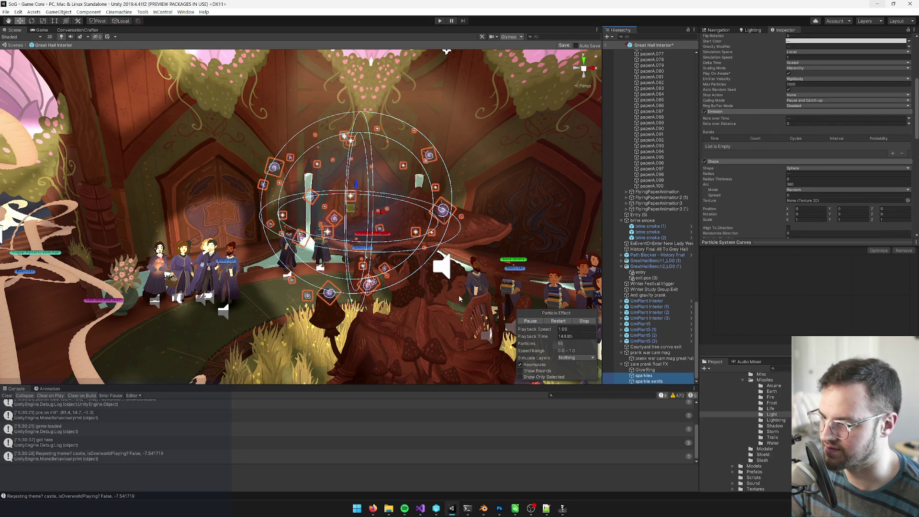
scroll(462, 292, "down", 5)
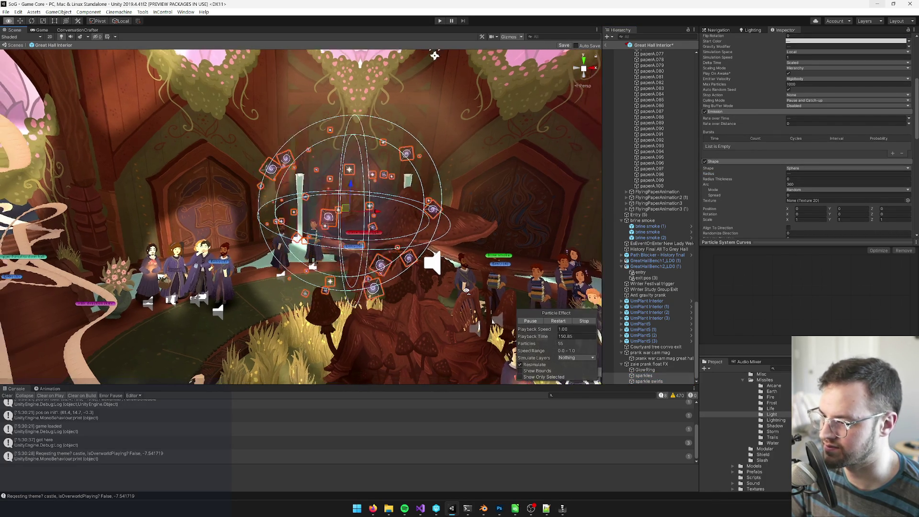
mouse_move(465, 292)
left_mouse_down()
mouse_move(425, 284)
mouse_move(418, 297)
mouse_move(450, 292)
left_mouse_up()
Select zale prank float FX, save the Great Hall Interior prefab, and bring up Visual Studio
left_click(649, 364)
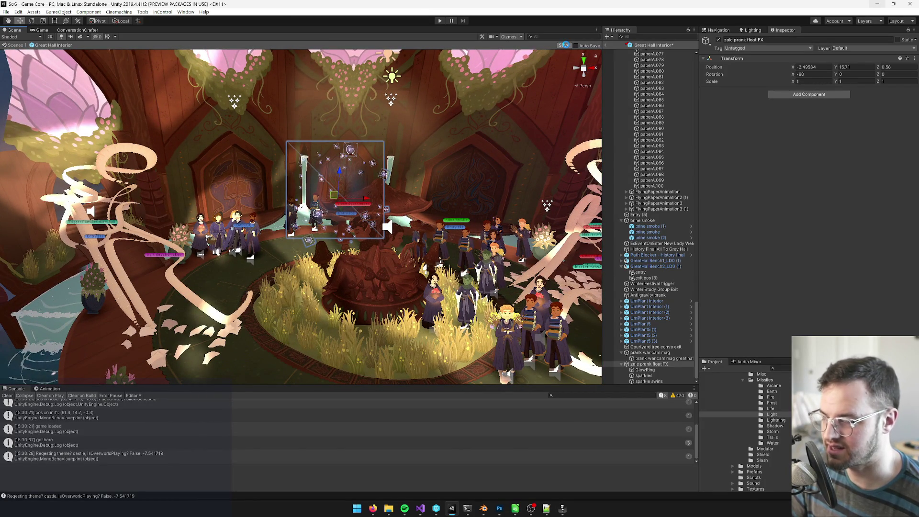
left_click(565, 45)
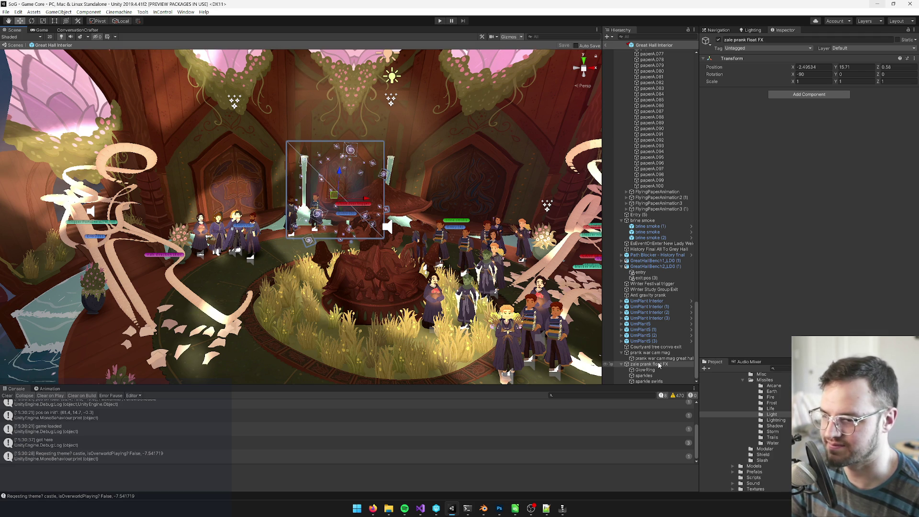
left_click(424, 510)
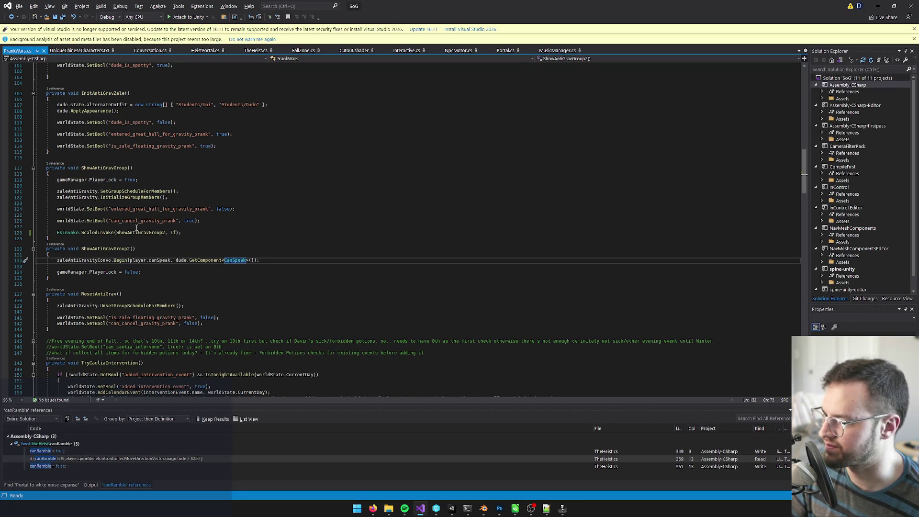
Find the is_zale_floating_gravity_prank bool in PrankWars.cs, then return to Unity
left_click(137, 209)
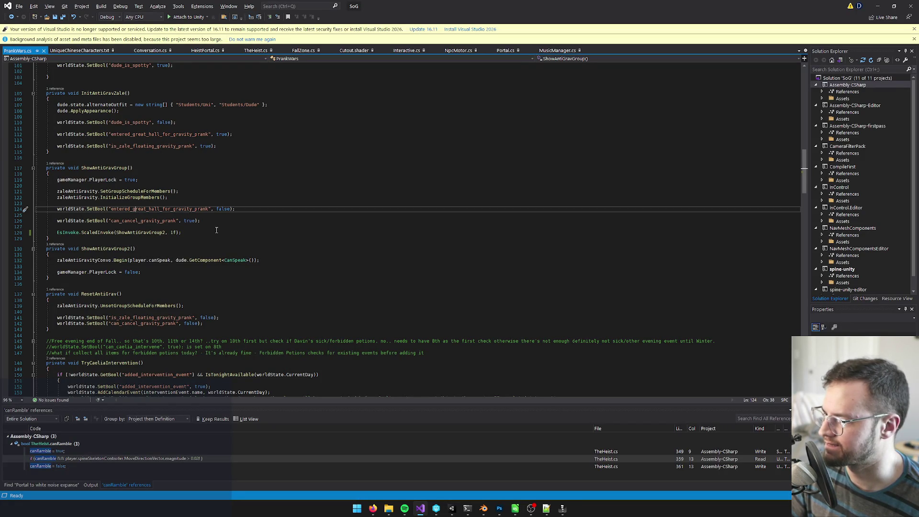
left_click(138, 220)
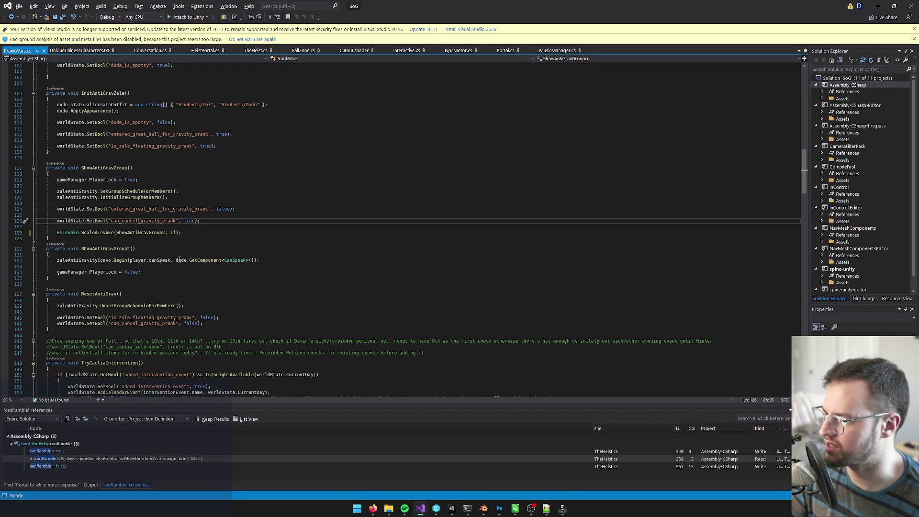
double_click(153, 319)
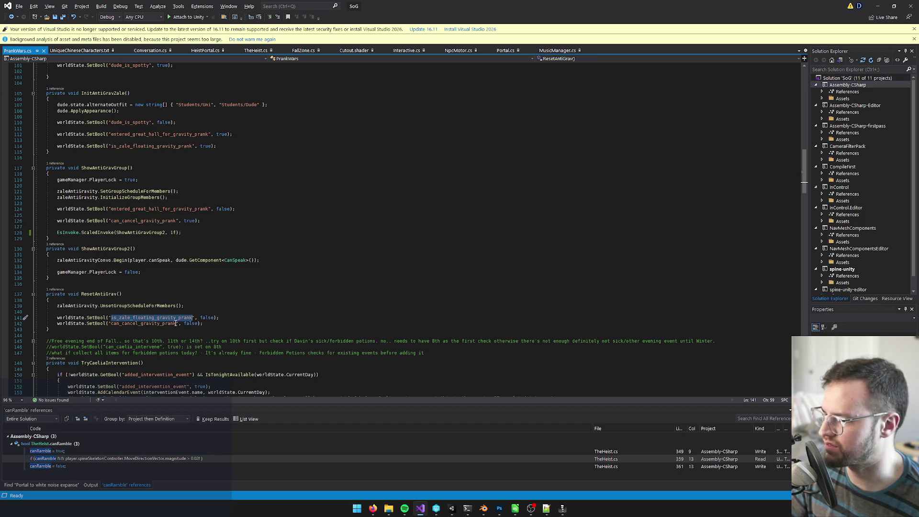
key("ctrl+f")
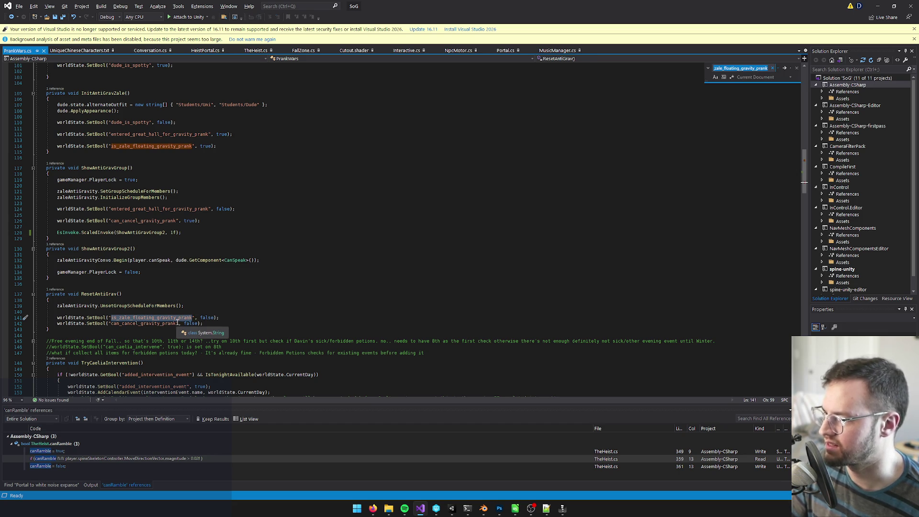
left_click(161, 293)
key("F3")
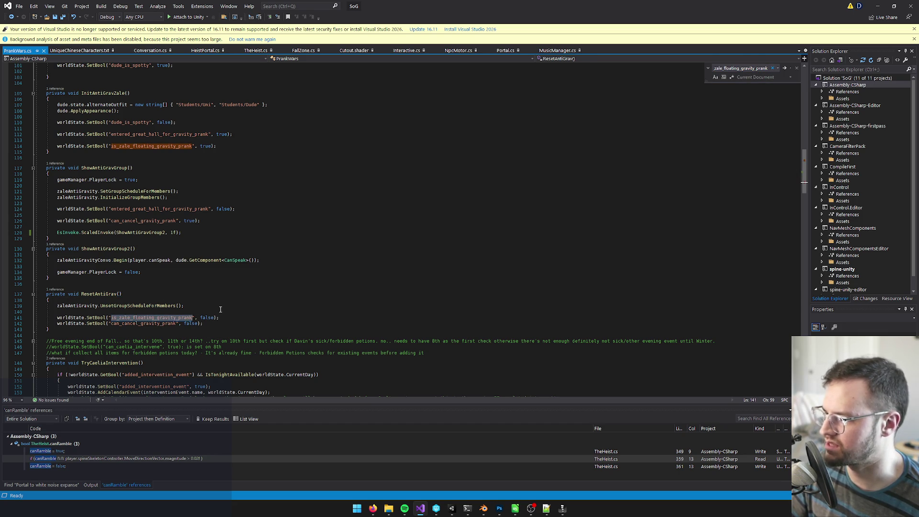
key("alt+Tab")
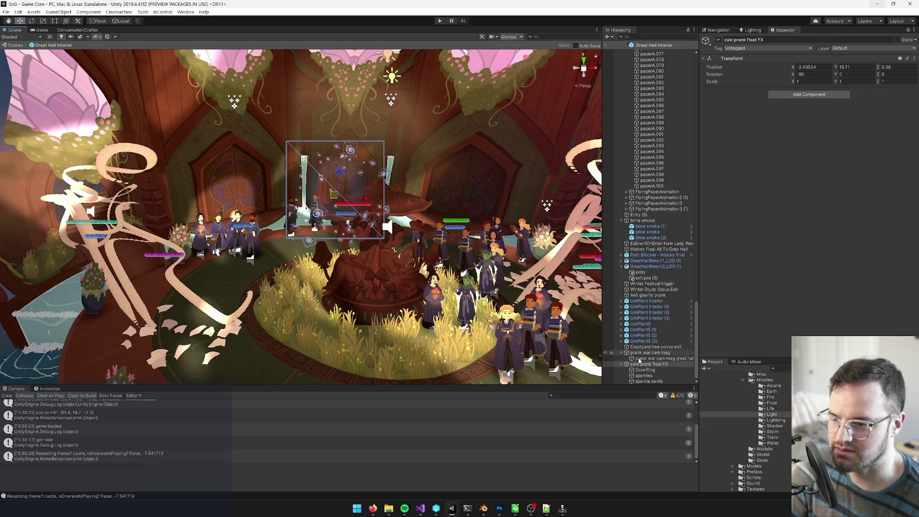
Add a Game Bool Activation component with zale prank float FX as the object to activate
left_click(801, 96)
type("boolac")
key("Return")
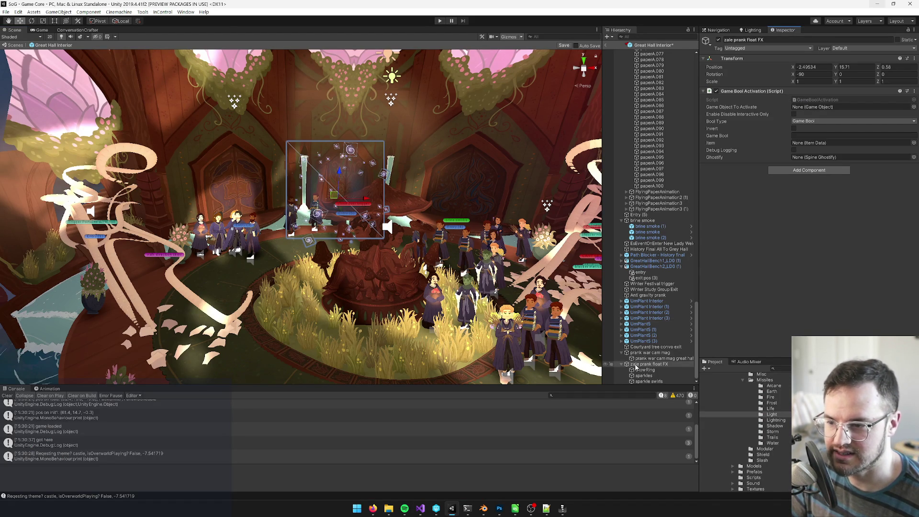
left_click_drag(812, 110, 810, 109)
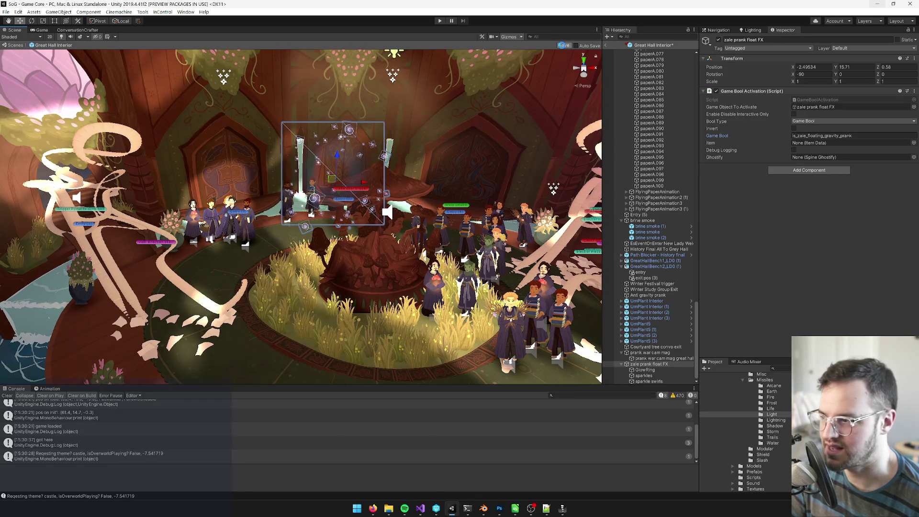
Save the Great Hall Interior prefab and exit prefab mode to the full scene
left_click(564, 45)
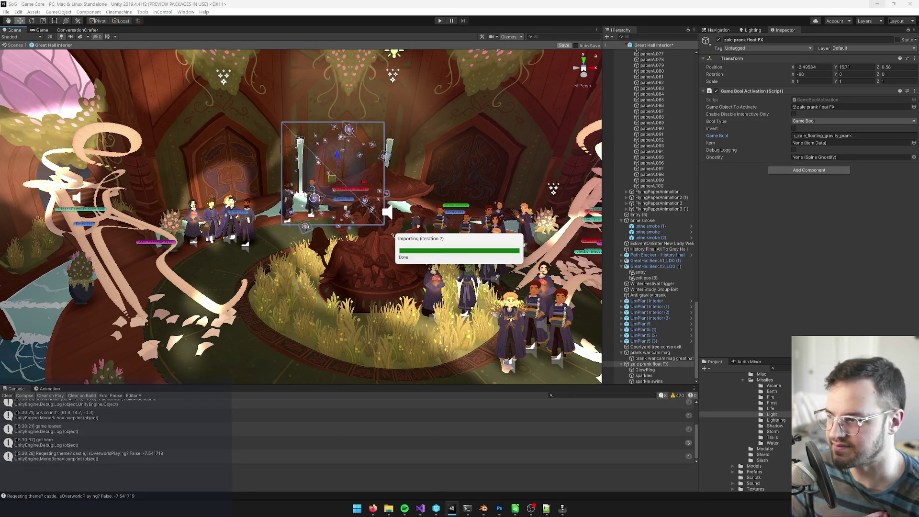
left_click_drag(479, 191, 699, 90)
left_click_drag(450, 126, 484, 110)
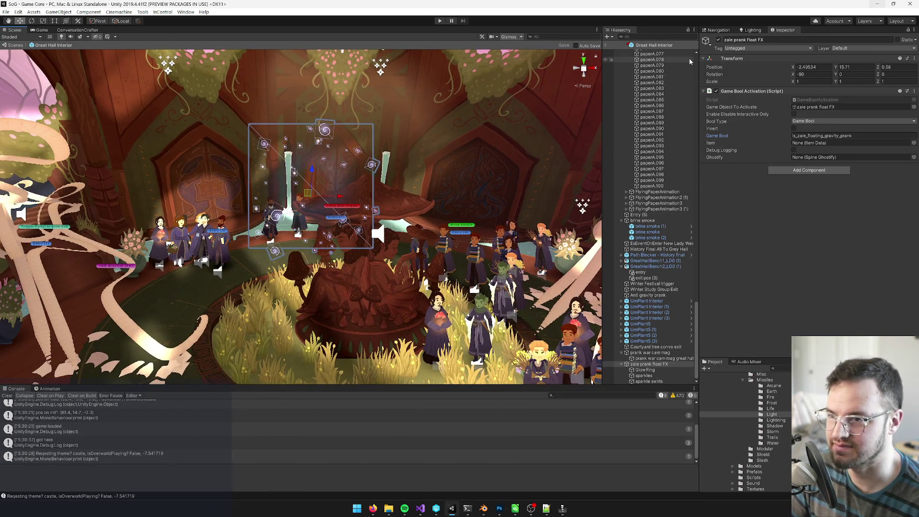
left_click(607, 46)
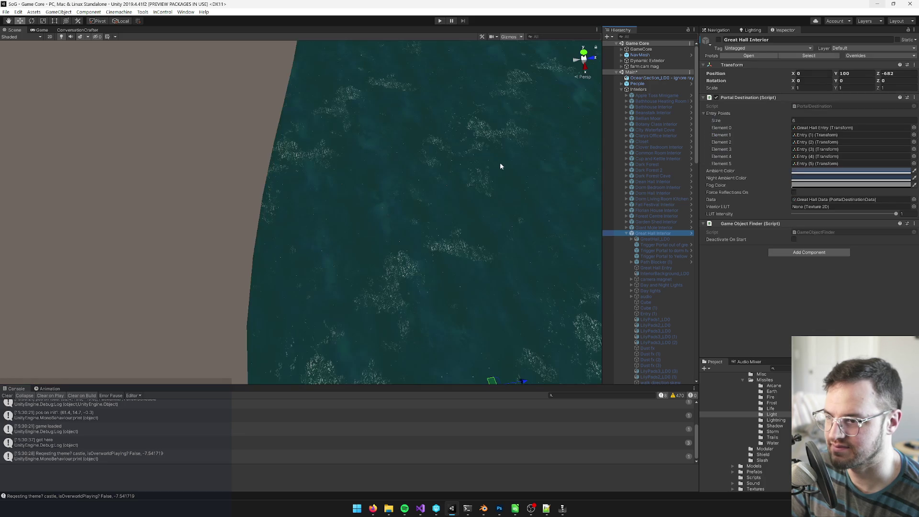
Play the game in the Game view through to the Great Hall gravity prank
left_click(41, 30)
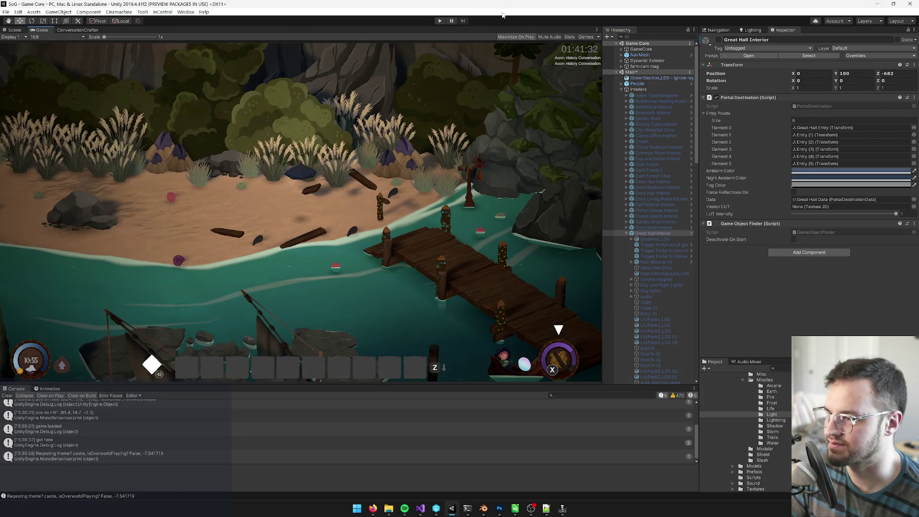
left_click(441, 21)
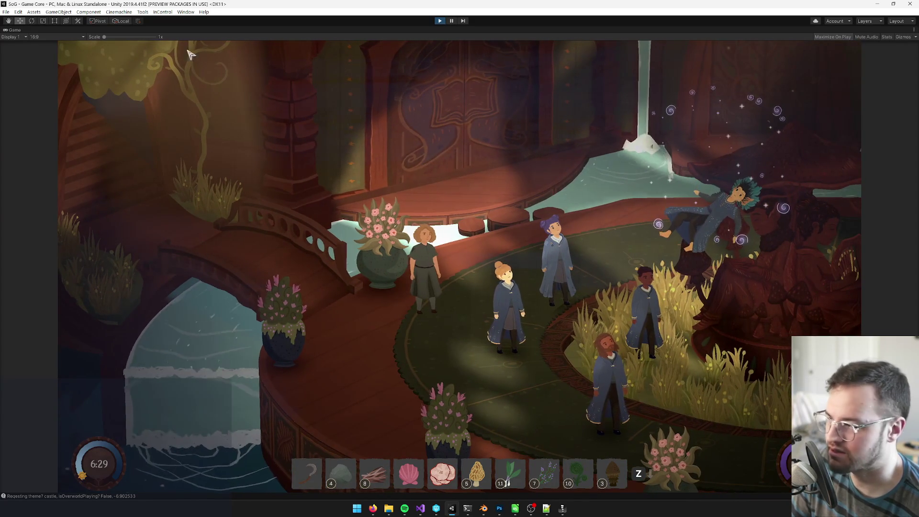
Un-maximize the Game view and select the floating Zale in the Great Hall Scene view
right_click(18, 29)
left_click(40, 53)
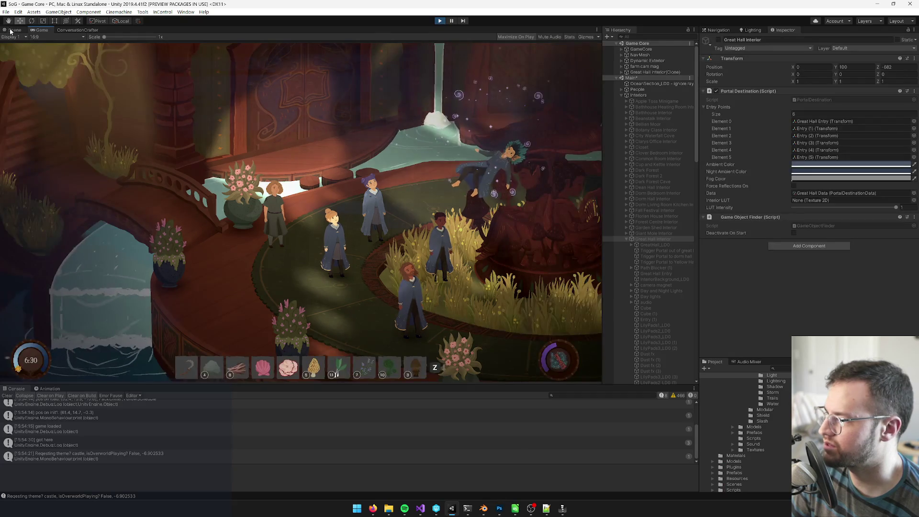
left_click(11, 31)
mouse_move(381, 150)
left_mouse_down()
mouse_move(498, 64)
mouse_move(579, 66)
mouse_move(448, 327)
left_mouse_up()
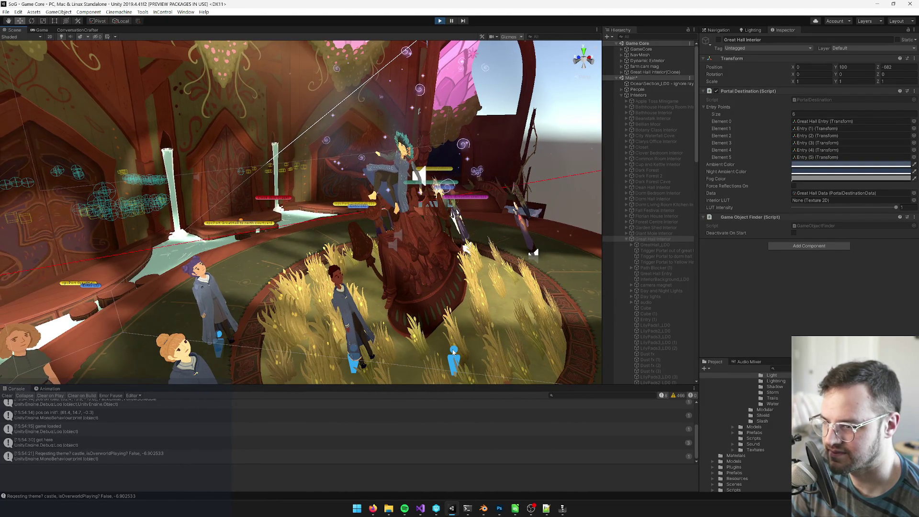
left_click(454, 355)
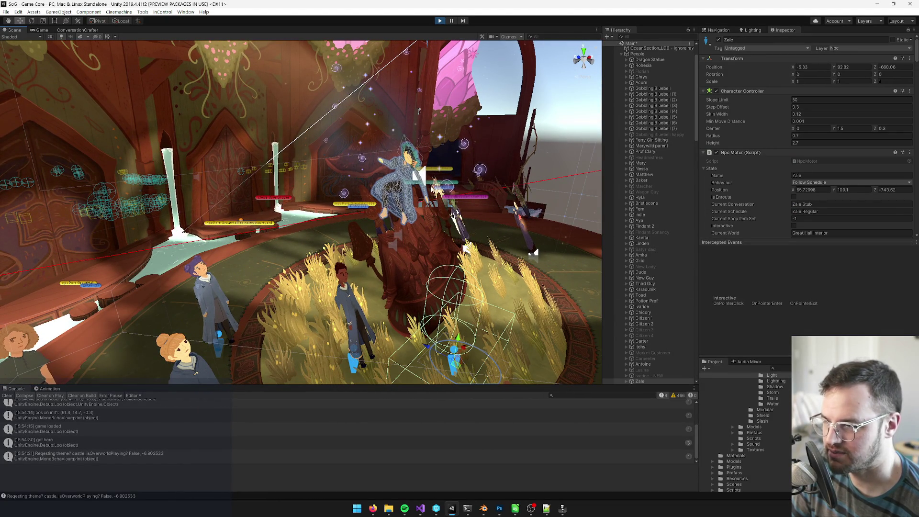
left_click(42, 29)
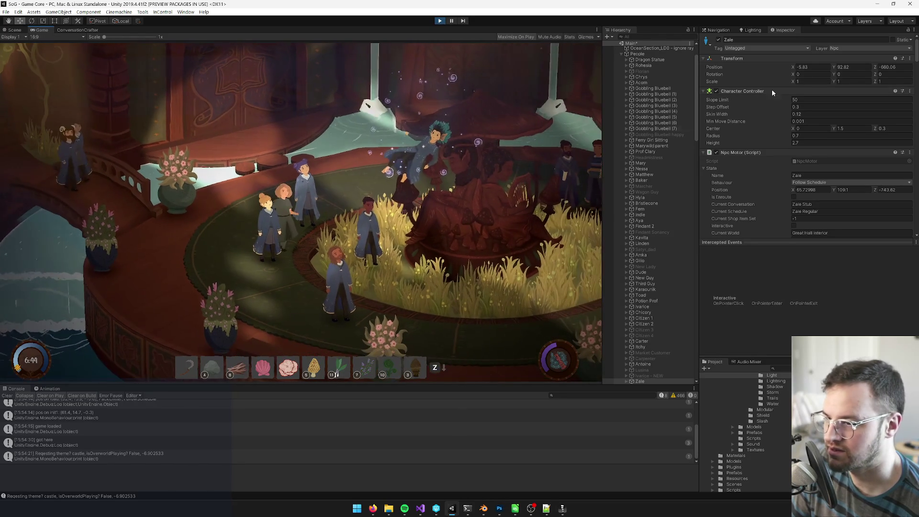
Raise Zale's Transform Position Y to about 96.6
left_click(837, 68)
left_click_drag(837, 68, 860, 68)
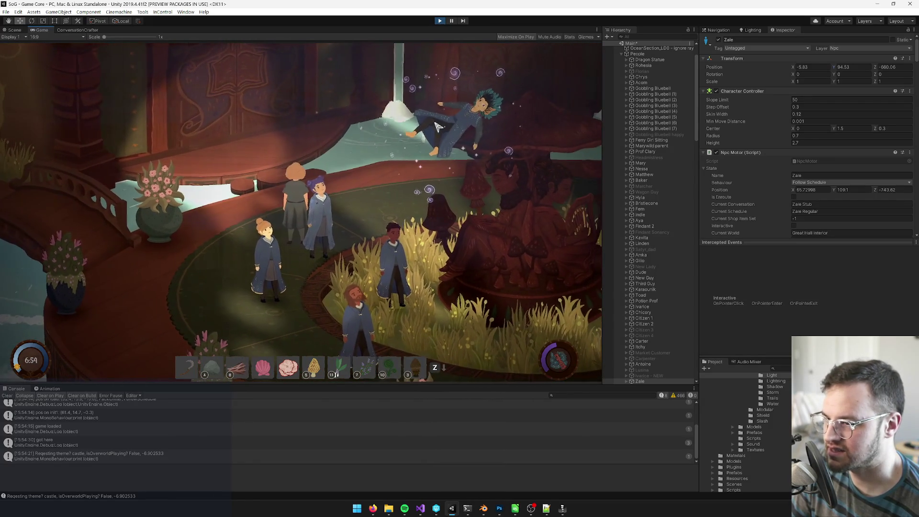
left_click(838, 67)
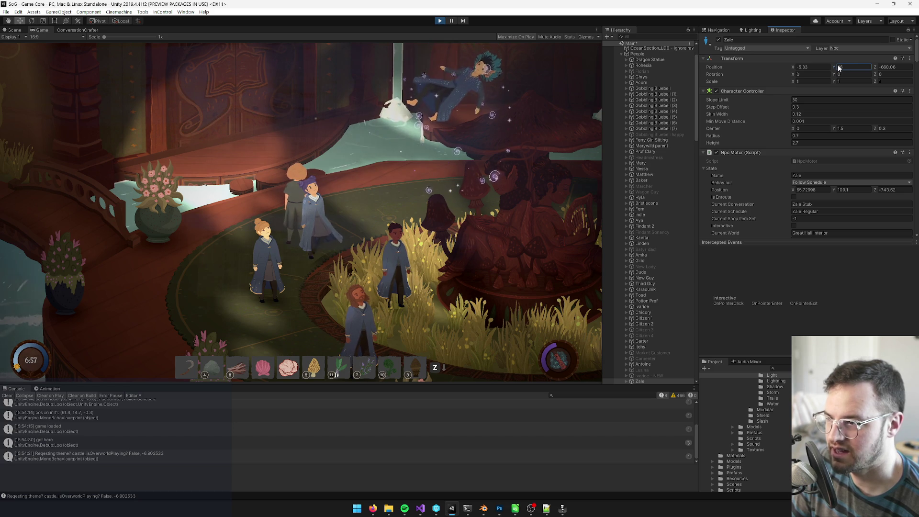
left_click(525, 223)
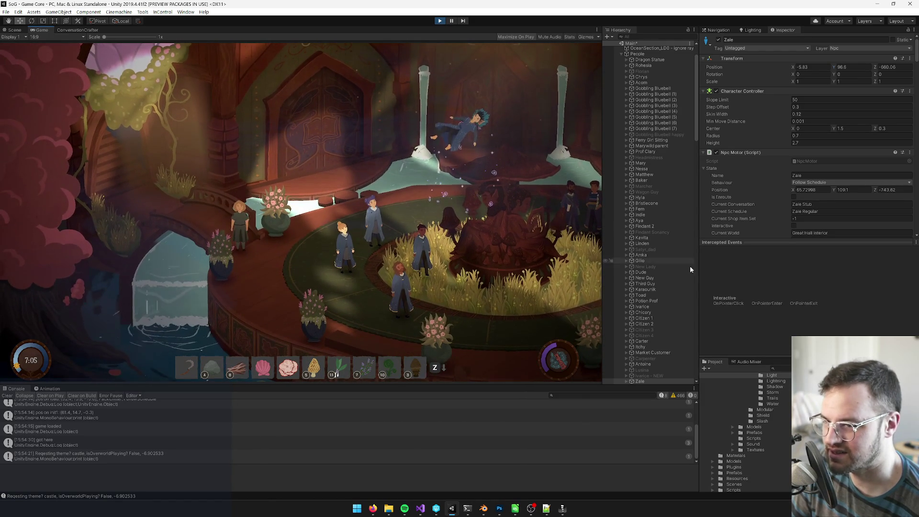
Select zale prank float FX under Great Hall Interior(Clone) and set its Position Y to 17.5
scroll(673, 317, "down", 3)
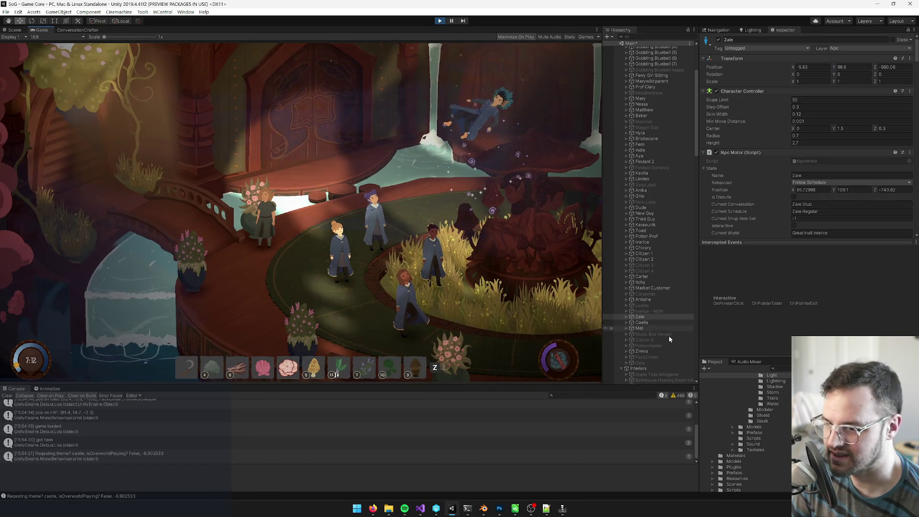
left_click_drag(698, 130, 697, 82)
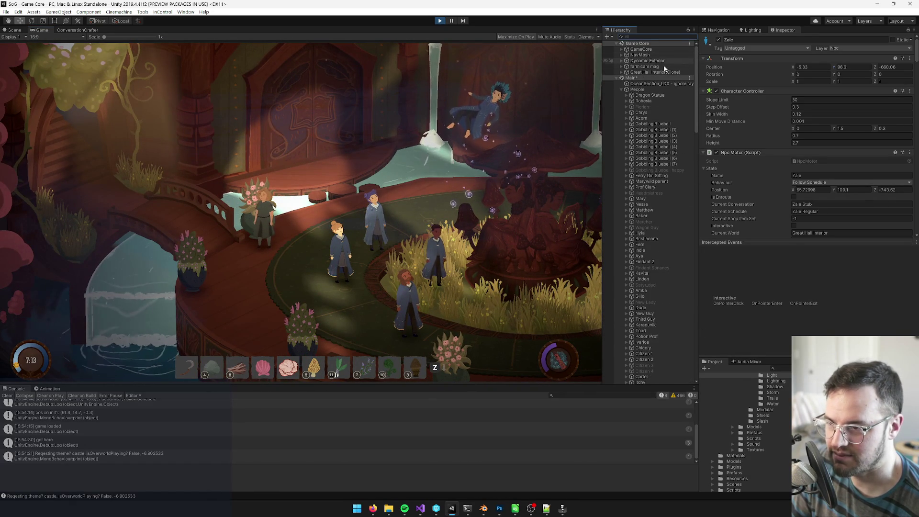
left_click(621, 72)
scroll(661, 265, "down", 10)
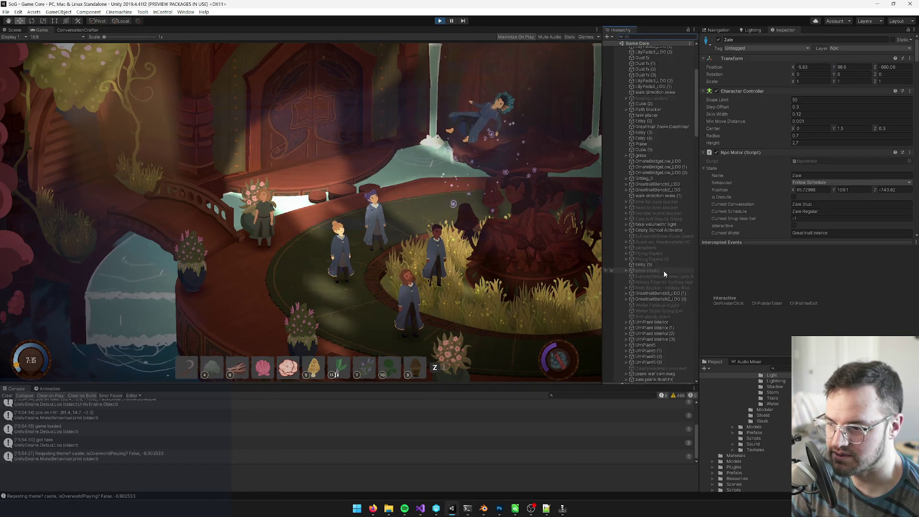
left_click(656, 272)
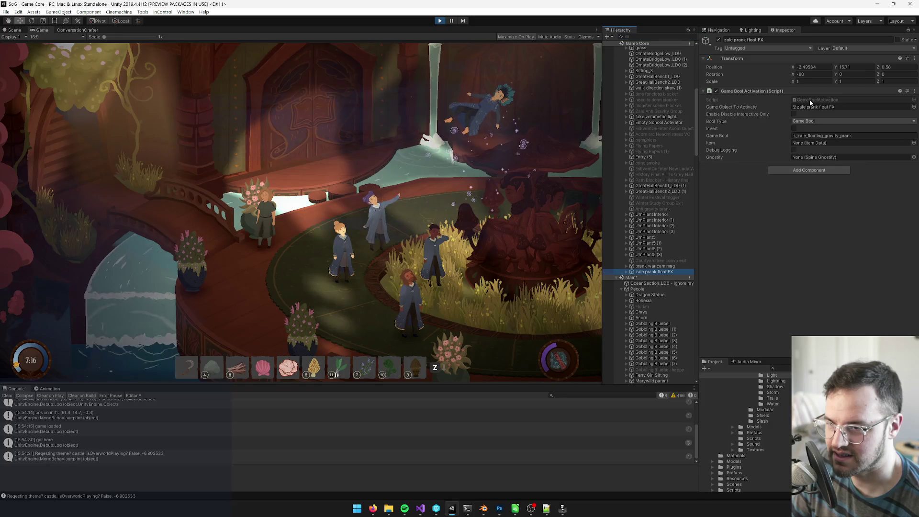
left_click(841, 68)
type("7.2")
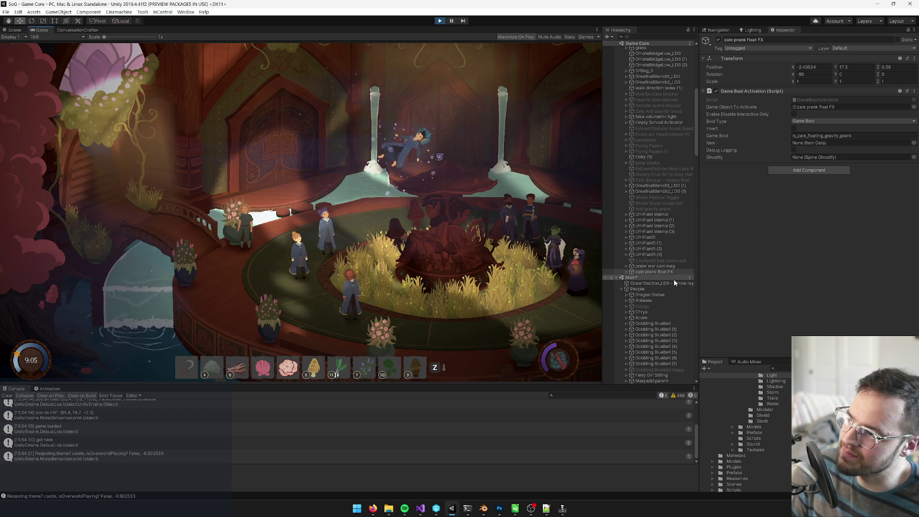
scroll(670, 292, "down", 10)
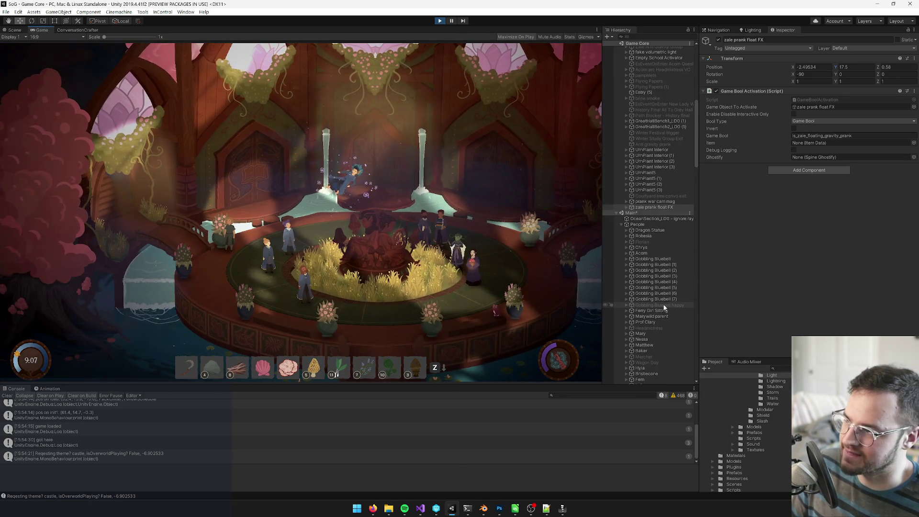
Copy the zale prank float FX's Transform component values
scroll(660, 300, "up", 6)
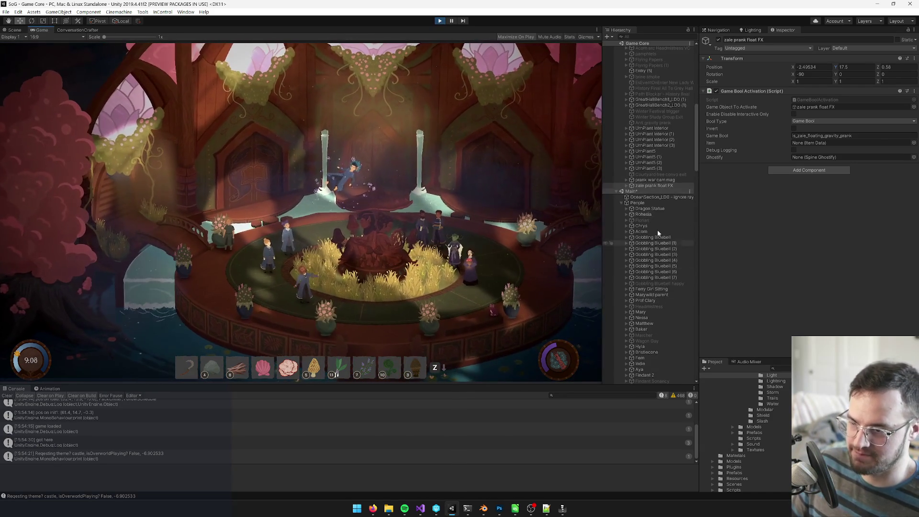
left_click(655, 185)
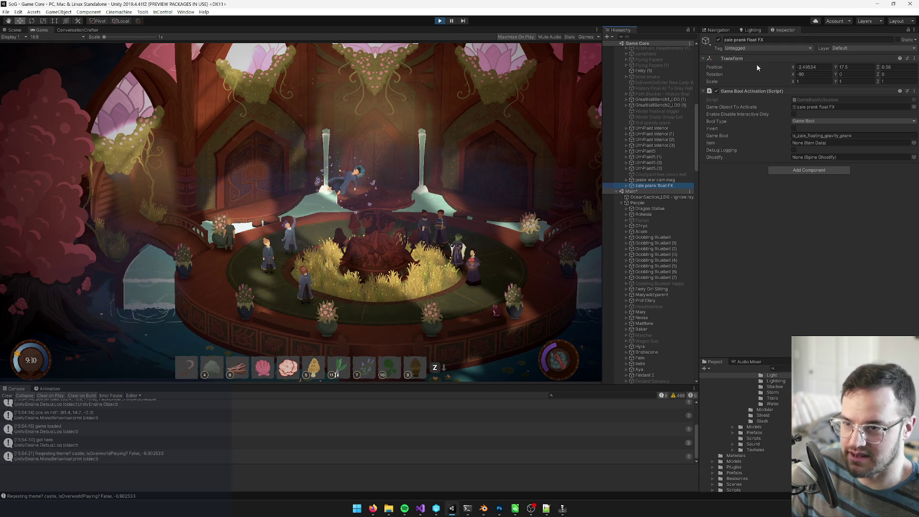
right_click(743, 58)
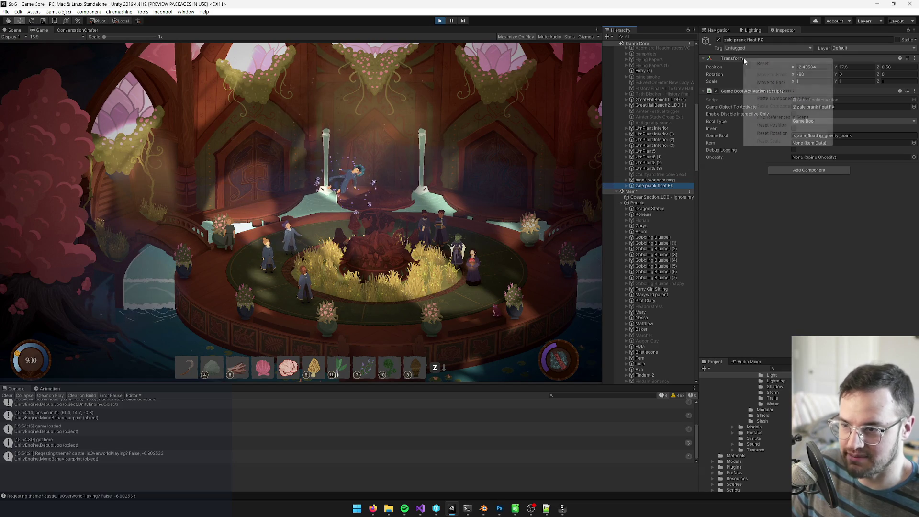
left_click(769, 91)
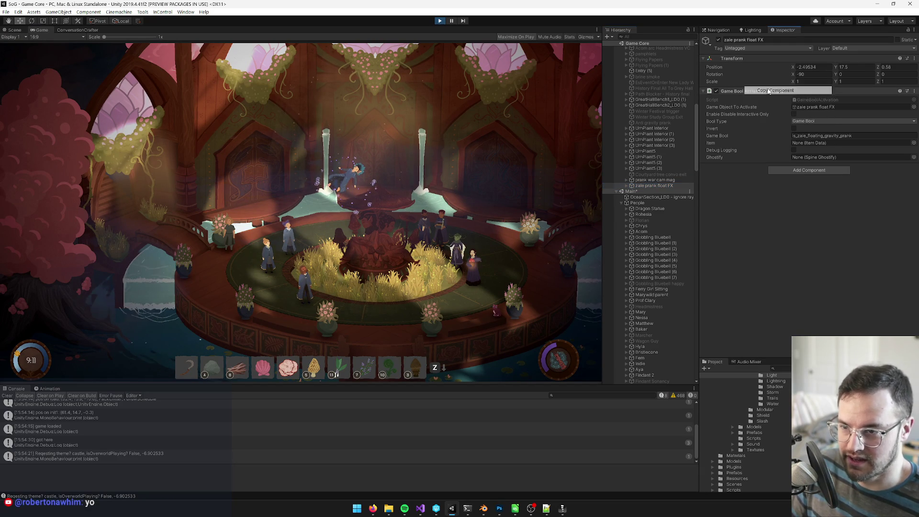
Switch to the Scene view and stop play mode
left_click(17, 30)
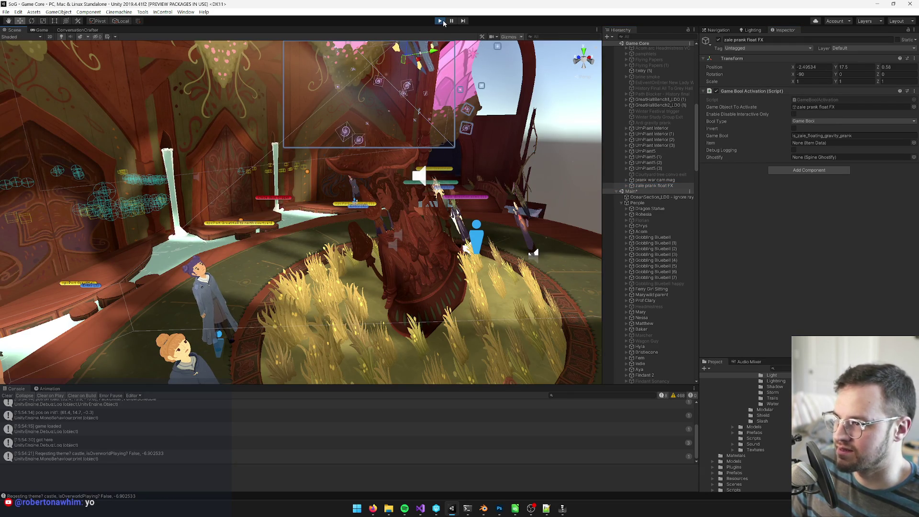
left_click(443, 21)
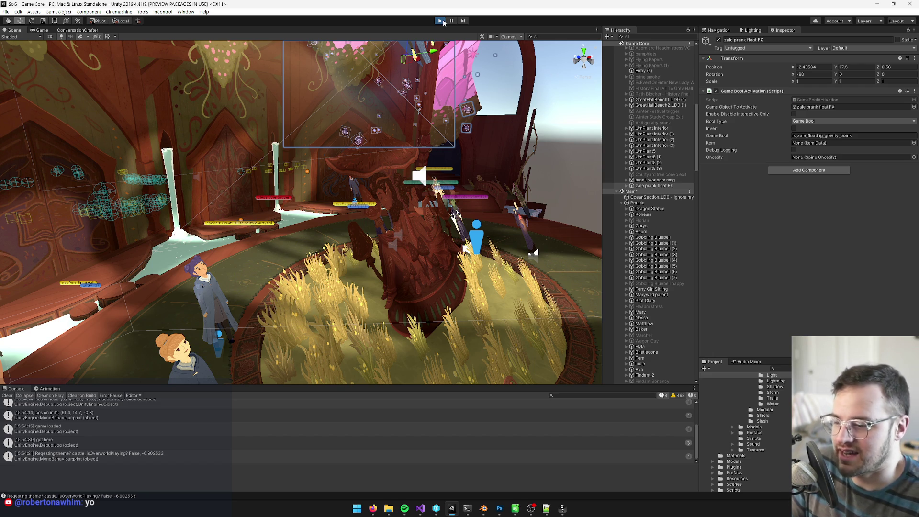
mouse_move(564, 510)
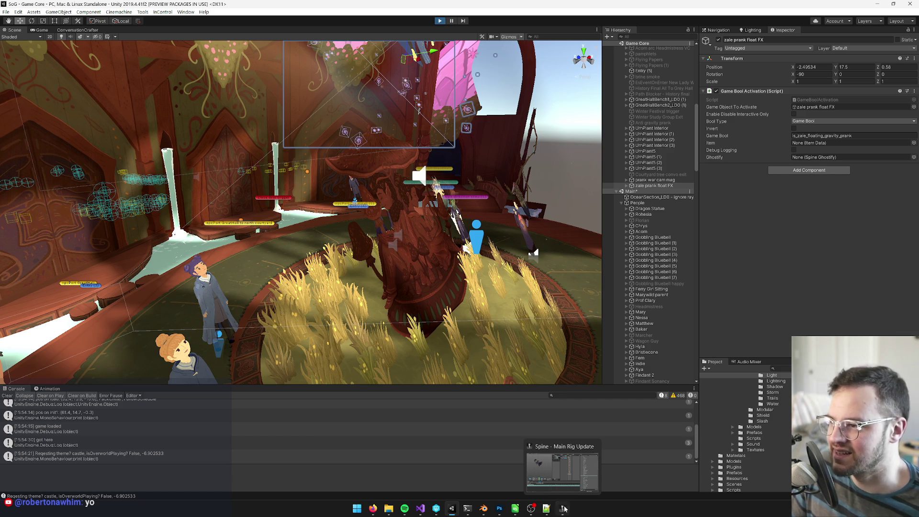
Bring up Spine's Main Rig Update window, centre the character, and widen the Skins and Playback panels
left_click(563, 509)
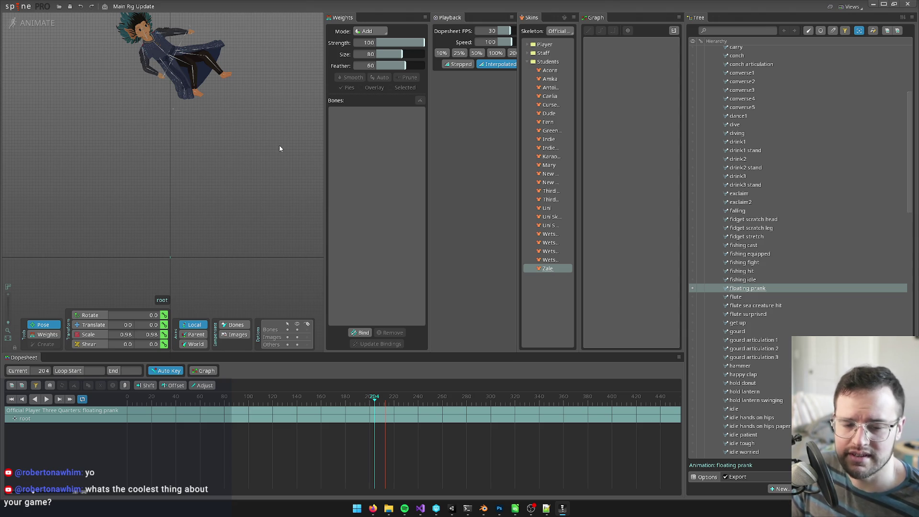
mouse_move(273, 148)
left_mouse_down()
mouse_move(249, 166)
mouse_move(203, 153)
mouse_move(199, 175)
mouse_move(239, 218)
left_mouse_up()
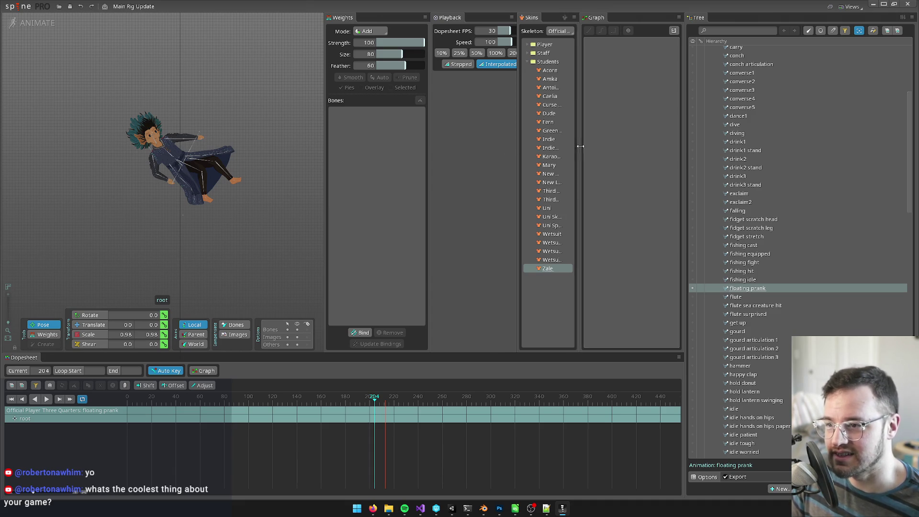
left_click_drag(581, 151, 599, 146)
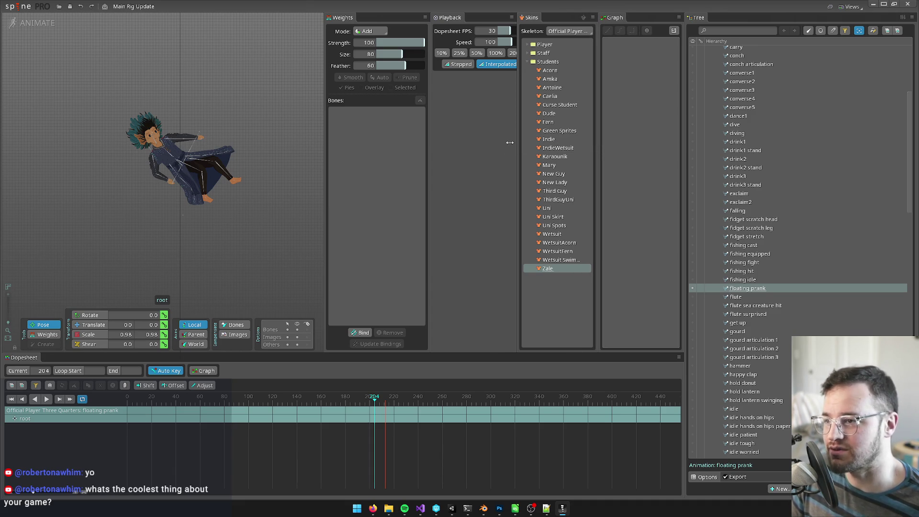
left_click_drag(430, 62, 419, 63)
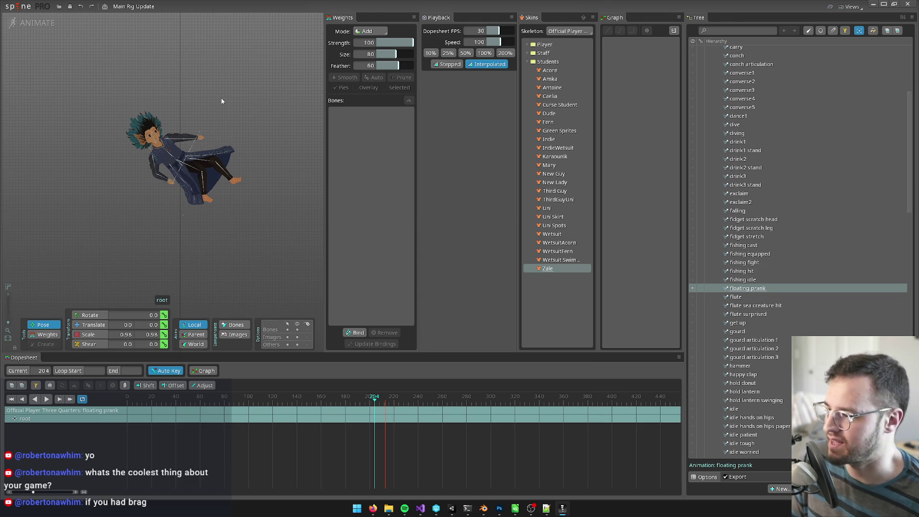
Select the hip bone and scrub through the floating prank animation
mouse_move(183, 213)
left_mouse_down()
mouse_move(253, 96)
mouse_move(186, 212)
left_mouse_up()
mouse_move(375, 398)
left_mouse_down()
mouse_move(164, 397)
mouse_move(322, 400)
mouse_move(104, 407)
mouse_move(162, 409)
left_mouse_up()
left_click_drag(255, 235, 250, 251)
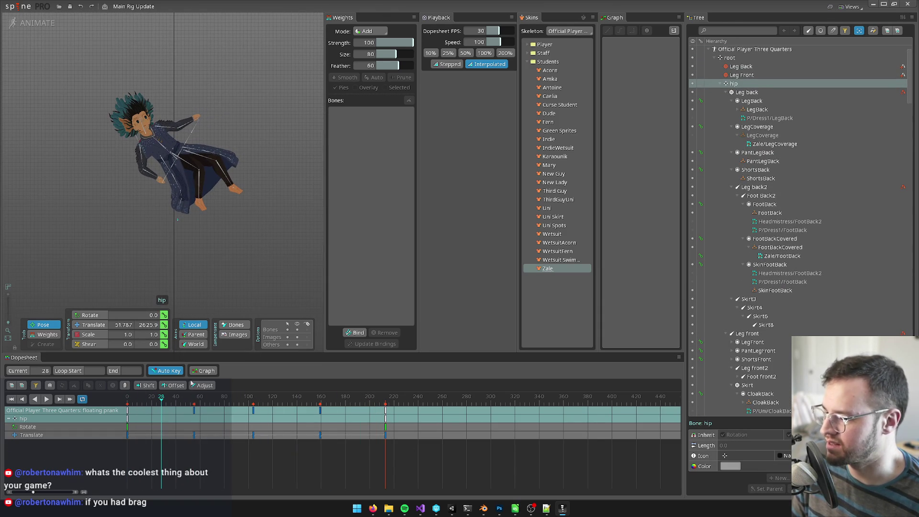
mouse_move(159, 403)
left_mouse_down()
mouse_move(128, 404)
mouse_move(161, 406)
left_mouse_up()
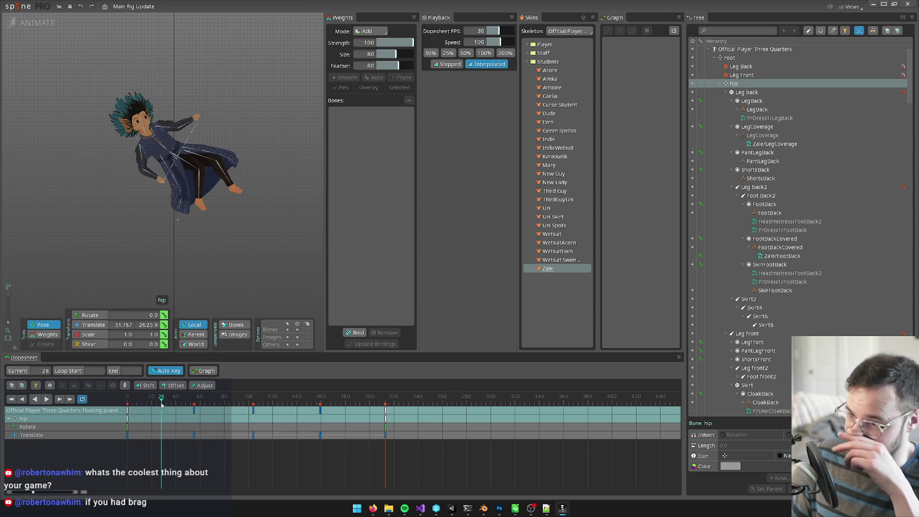
mouse_move(162, 402)
left_mouse_down()
mouse_move(225, 408)
mouse_move(88, 421)
left_mouse_up()
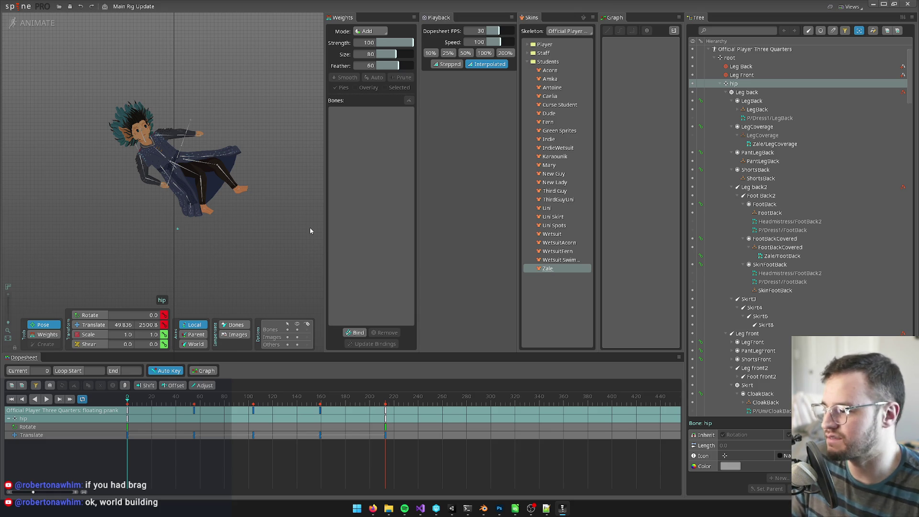
left_click(177, 404)
Return to frame 0 of the floating prank and frame Zale in the viewport
left_click_drag(177, 405, 127, 404)
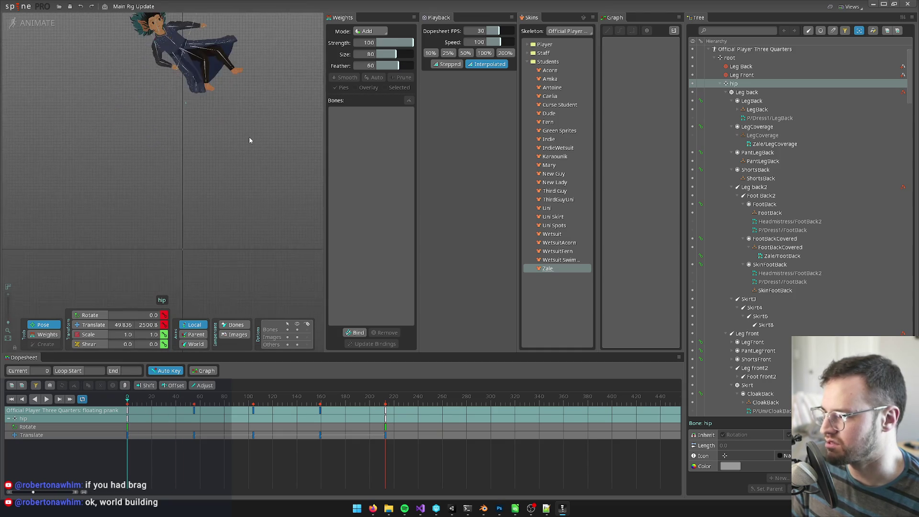
mouse_move(256, 168)
left_mouse_down()
mouse_move(256, 185)
mouse_move(262, 115)
mouse_move(262, 124)
left_mouse_up()
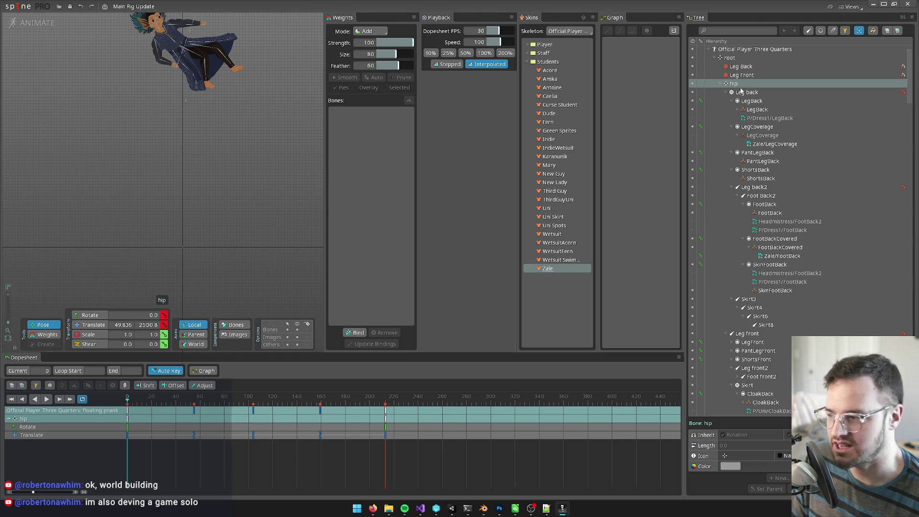
left_click_drag(134, 399, 109, 401)
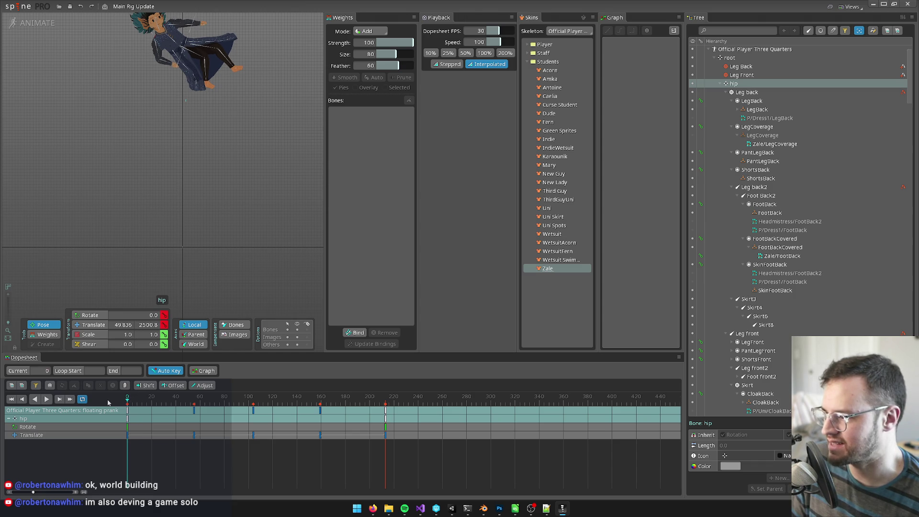
left_click_drag(236, 190, 234, 246)
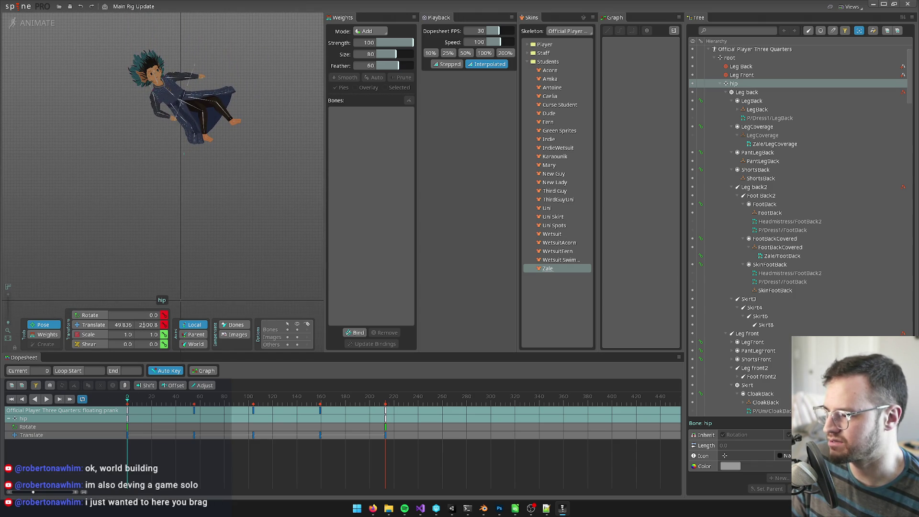
mouse_move(254, 209)
left_mouse_down()
mouse_move(266, 127)
mouse_move(259, 200)
left_mouse_up()
Raise the hip's frame-0 Translate Y by +1000
left_click(145, 325)
left_click(148, 326)
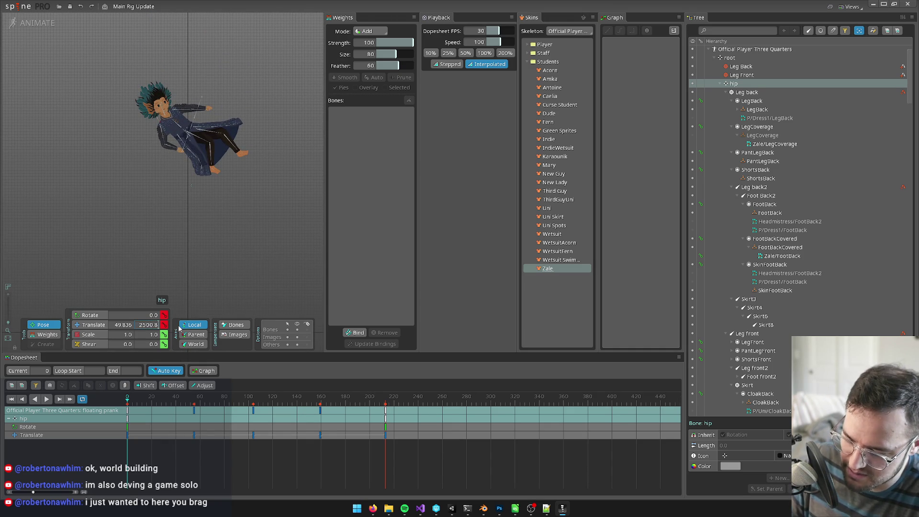
key("BackSpace")
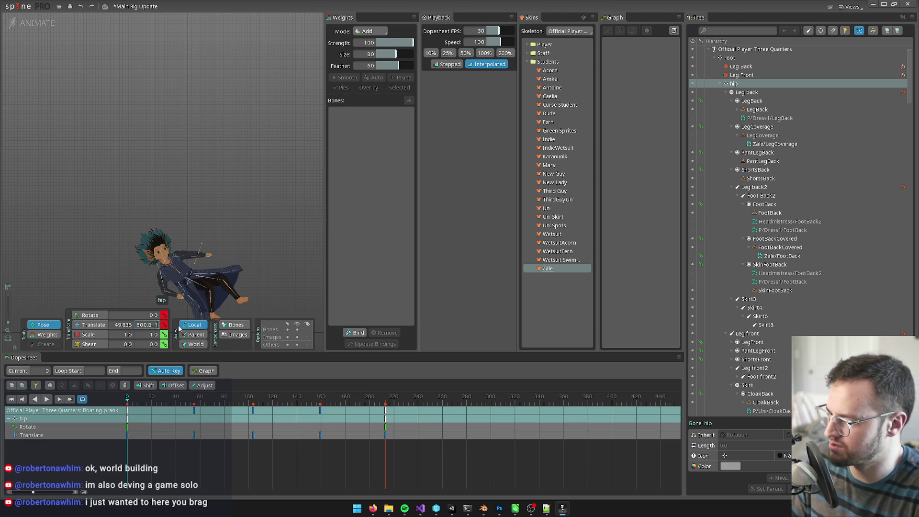
type("2")
type("+10")
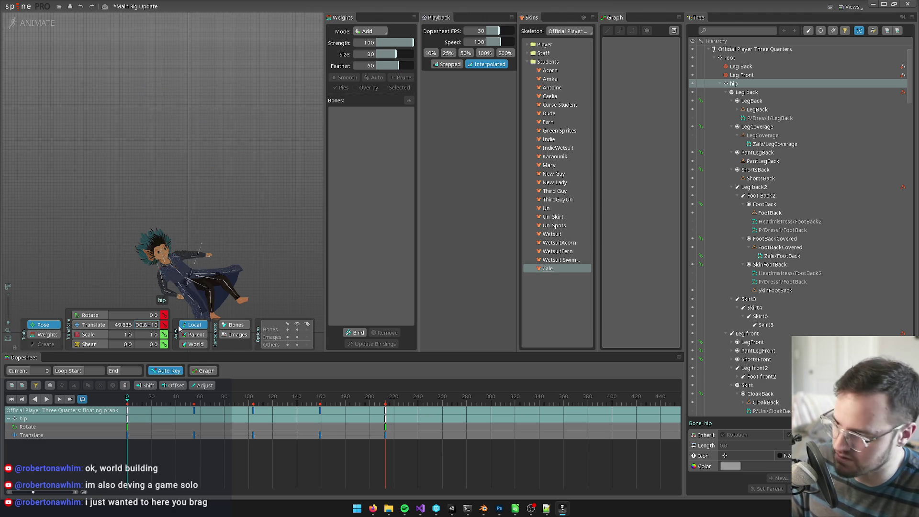
key("Escape")
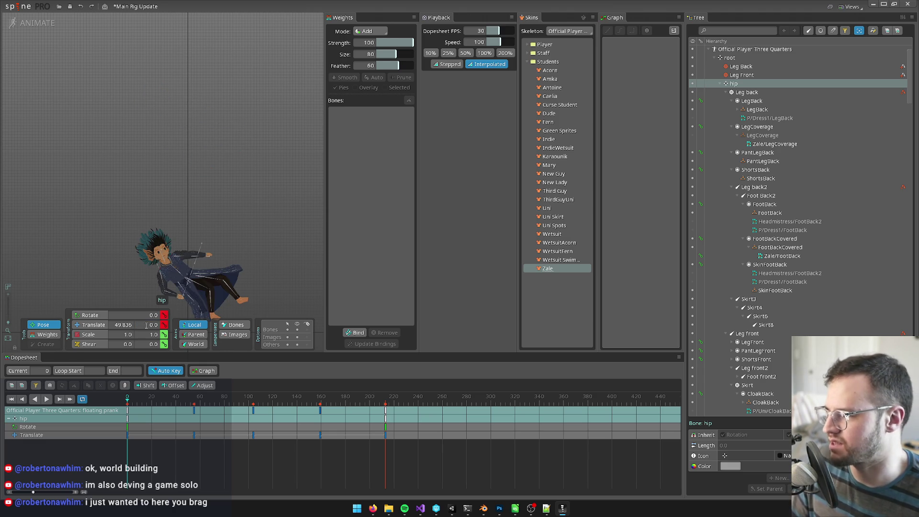
left_click(146, 325)
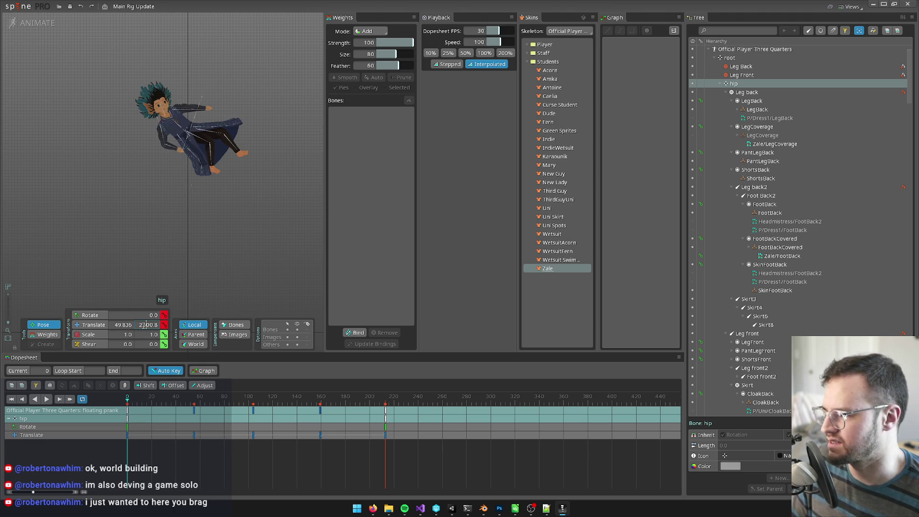
type("+1000")
key("Return")
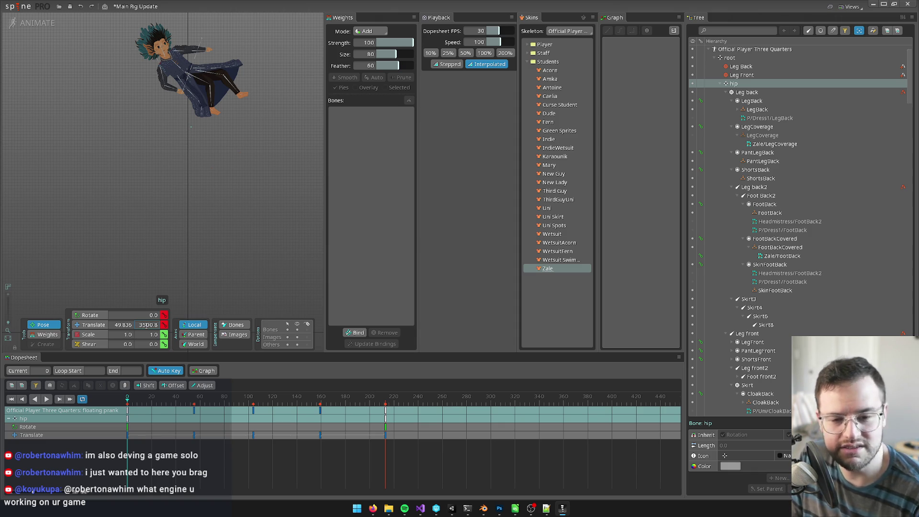
Set the hip's frame-0 Translate Y to 4000.8 and select the frame-104 translate key
mouse_move(205, 220)
left_mouse_down()
mouse_move(220, 120)
mouse_move(218, 288)
left_mouse_up()
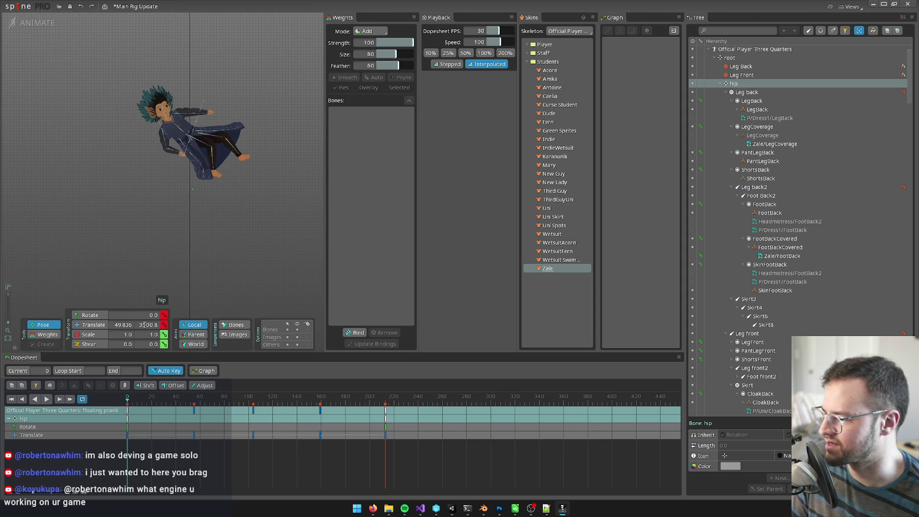
left_click(145, 326)
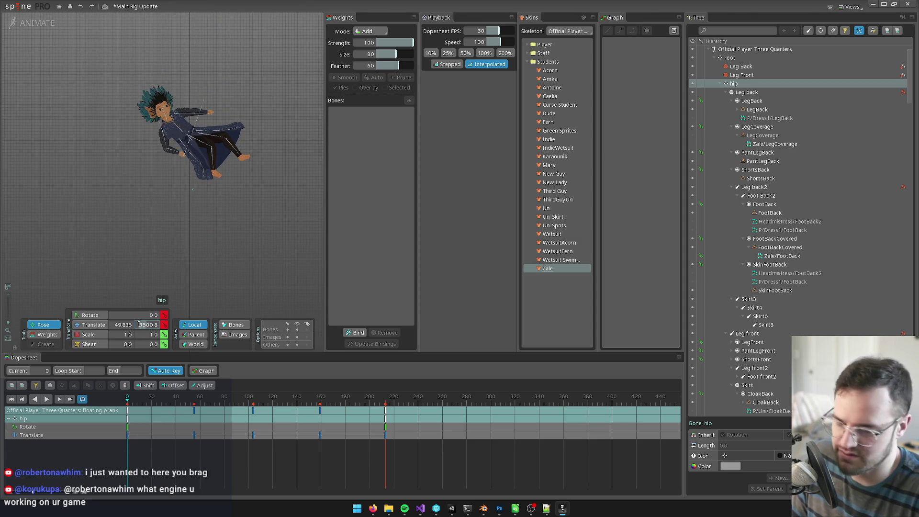
type("40")
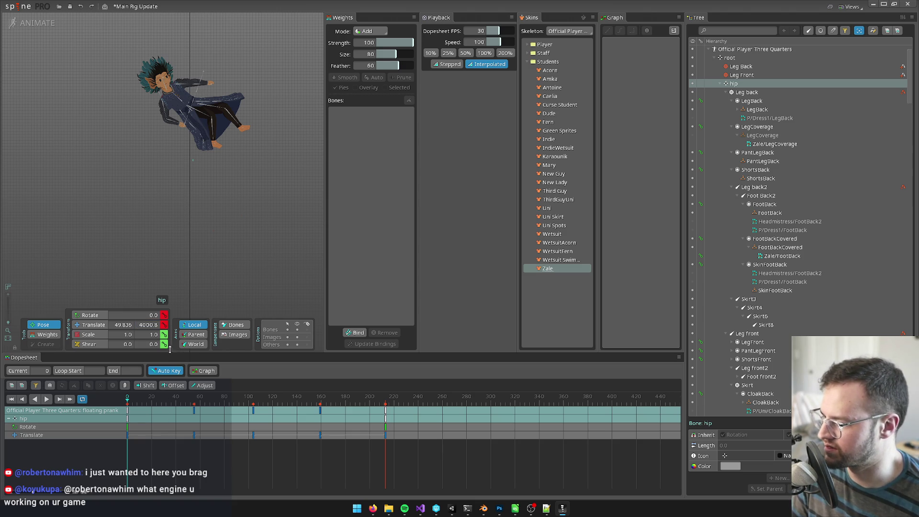
left_click(146, 400)
left_click_drag(148, 400, 171, 401)
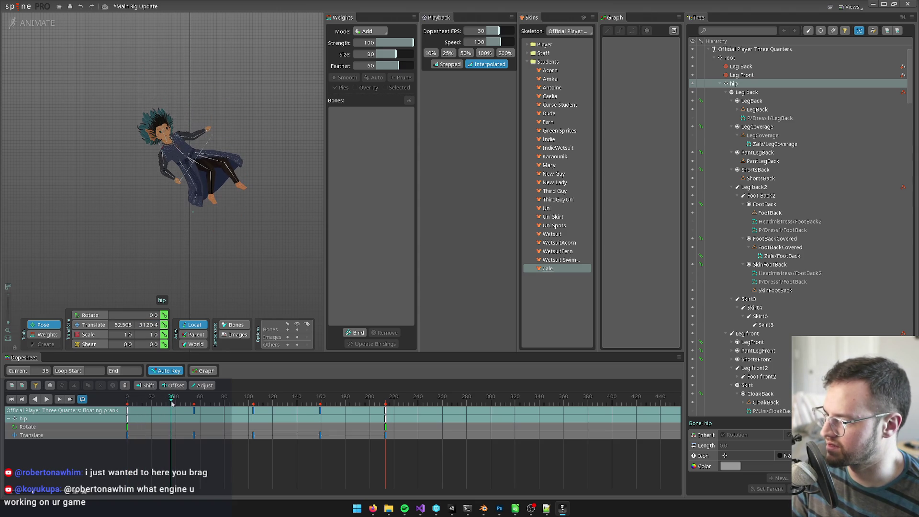
left_click(256, 413)
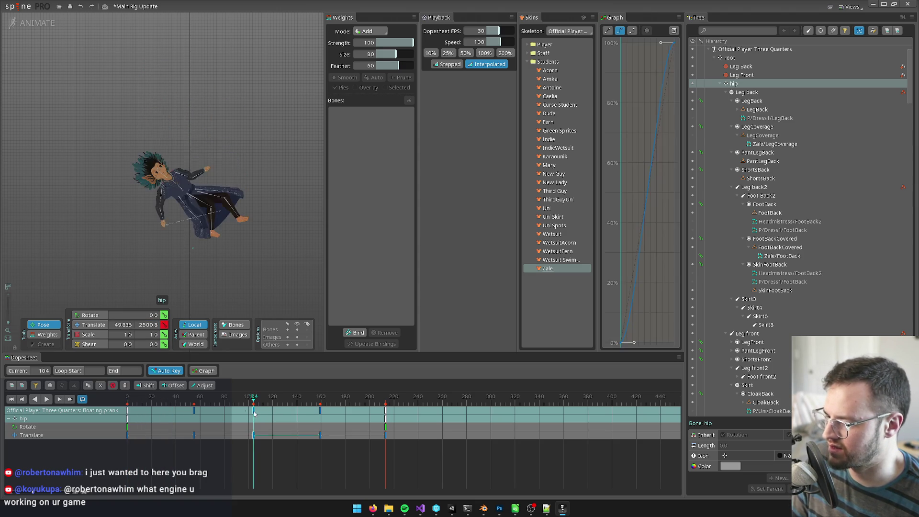
Copy the hip's frame-0 translate key and paste it at frames 104 and 213
left_click(127, 435)
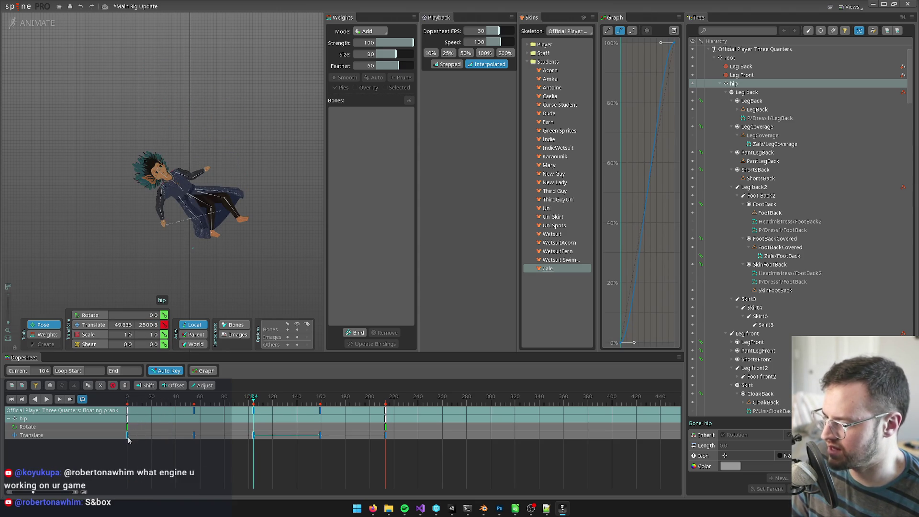
key("ctrl+c")
left_click(254, 435)
key("ctrl+v")
left_click(385, 436)
key("ctrl+v")
Select the frame-55 translate key's Translate Y field and start a Windows search
left_click(194, 435)
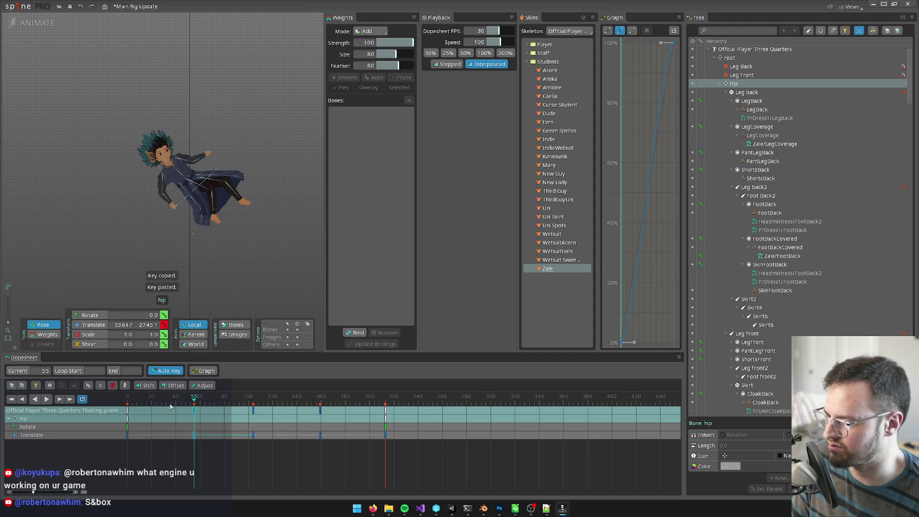
left_click(142, 326)
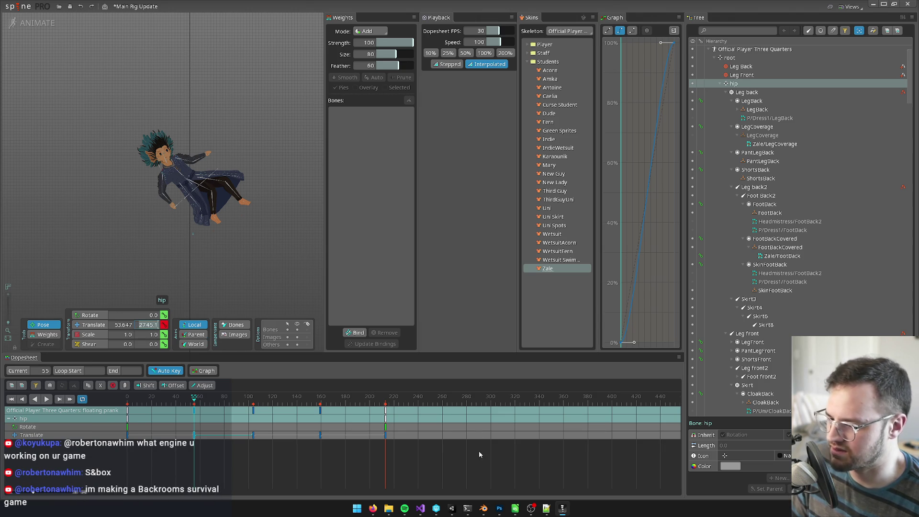
left_click(357, 512)
In Calculator, add 1500 to 2745.1 and copy the 4,245.1 result
type("calc")
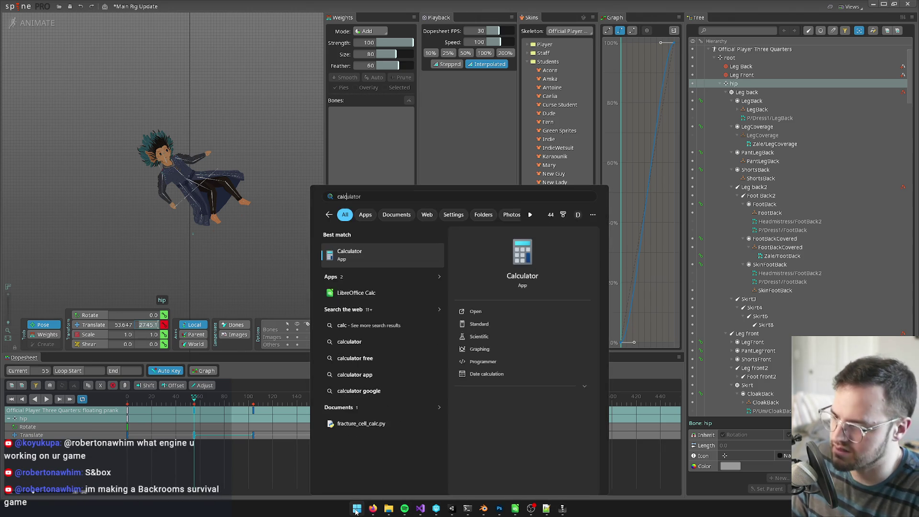
key("Return")
left_click_drag(631, 213, 472, 167)
key("ctrl+v")
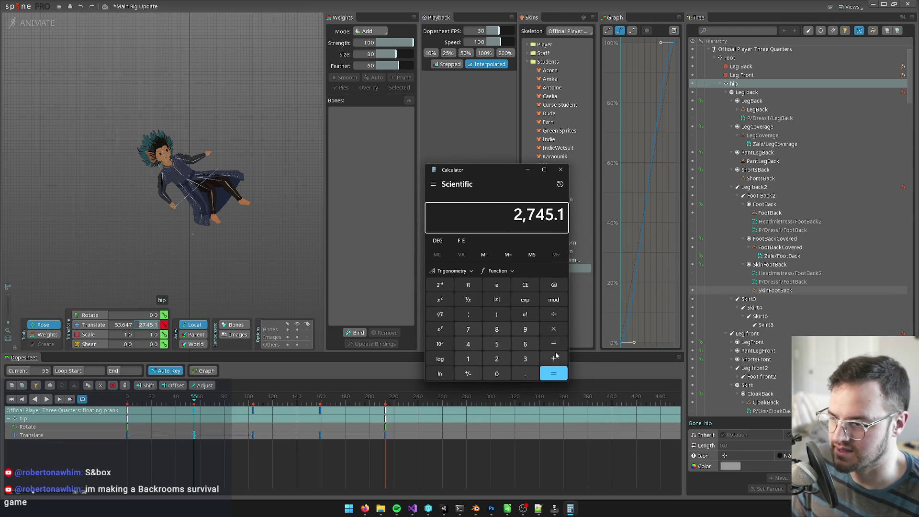
left_click(553, 359)
left_click(475, 357)
left_click(497, 344)
left_click(497, 374)
left_click(497, 374)
left_click(553, 373)
key("ctrl+c")
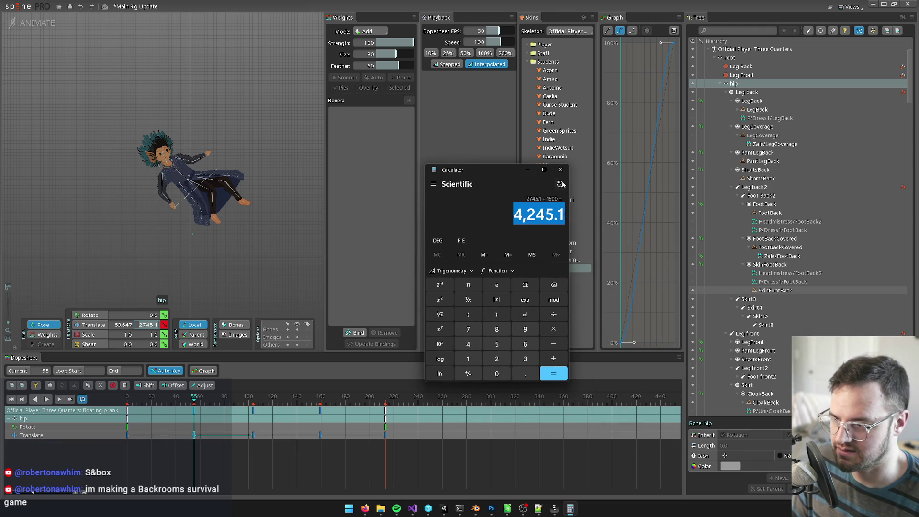
Close Calculator and paste 4245.1 into the hip's frame-55 Translate Y
left_click(561, 170)
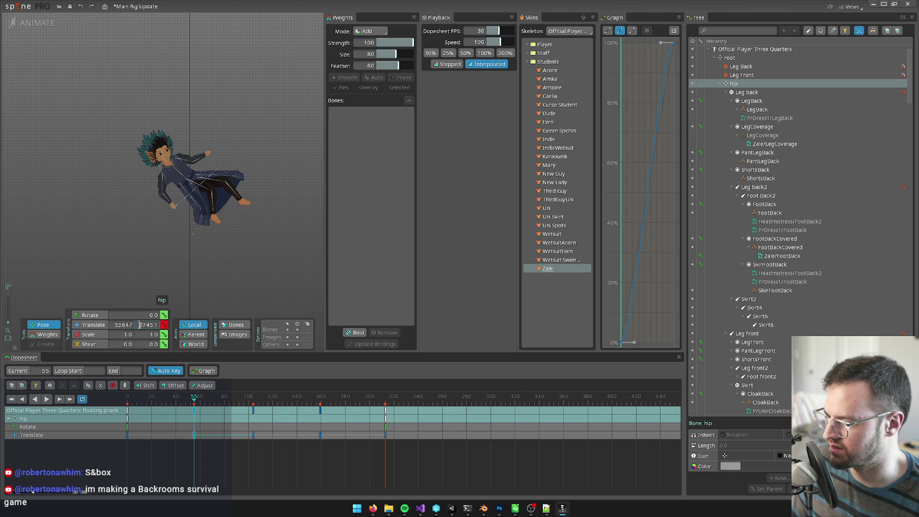
key("ctrl+v")
key("Return")
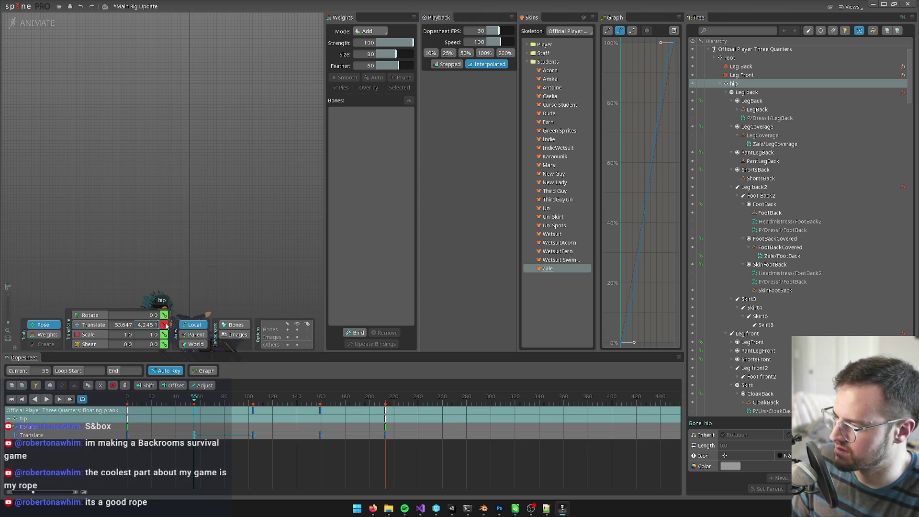
Commit 4245.1 at frame 55, copy that key to frame 160, and preview the motion
key("Return")
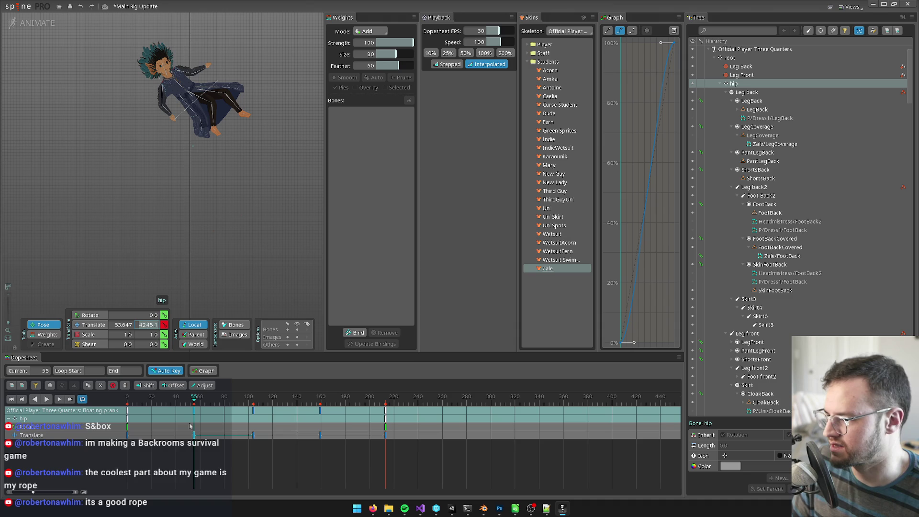
key("ctrl+c")
left_click(319, 404)
key("ctrl+v")
left_click(250, 403)
mouse_move(249, 404)
left_mouse_down()
mouse_move(129, 407)
mouse_move(397, 421)
mouse_move(298, 403)
mouse_move(127, 405)
left_mouse_up()
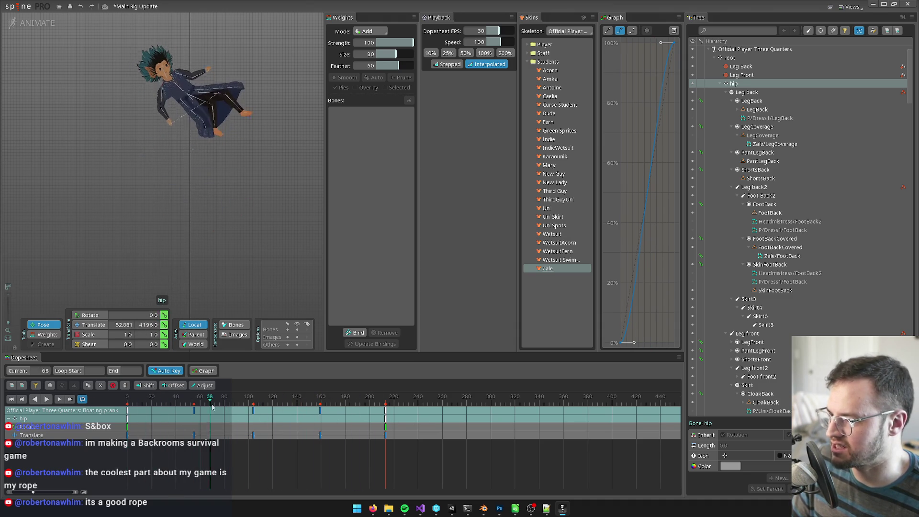
Save the Main Rig Update project and start the skeleton export from the Spine menu
key("ctrl+s")
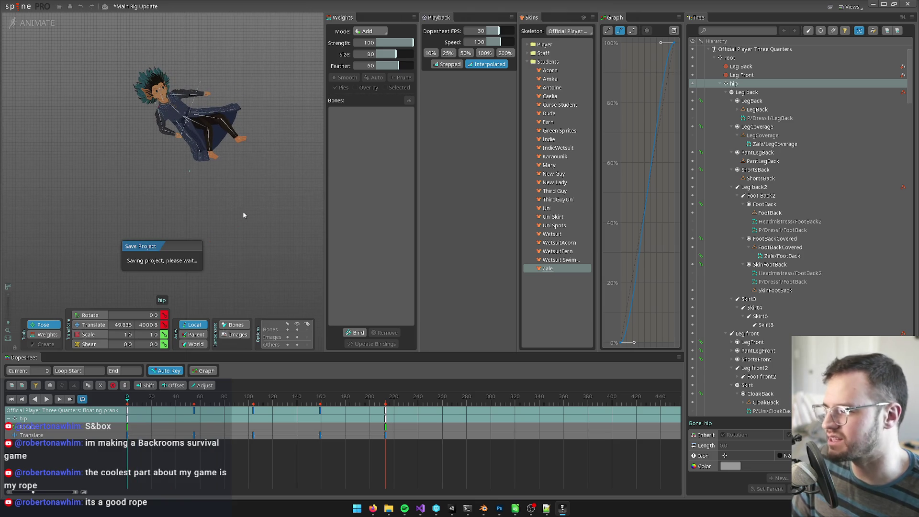
mouse_move(246, 193)
left_mouse_down()
mouse_move(237, 213)
mouse_move(251, 196)
mouse_move(228, 195)
left_mouse_up()
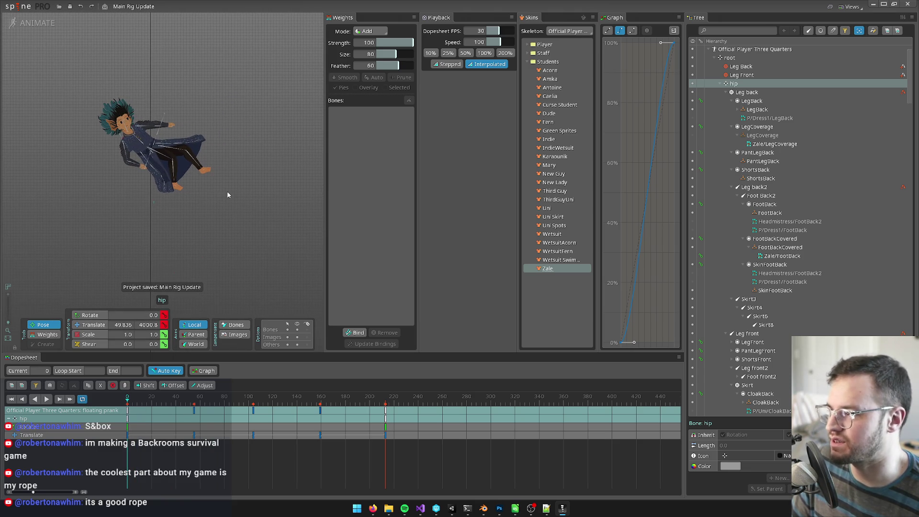
left_click(17, 7)
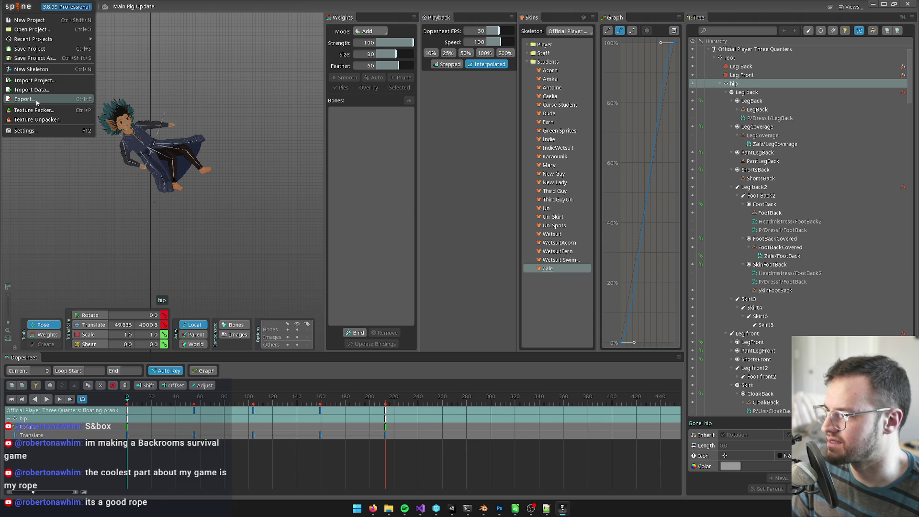
left_click(36, 101)
left_click(213, 319)
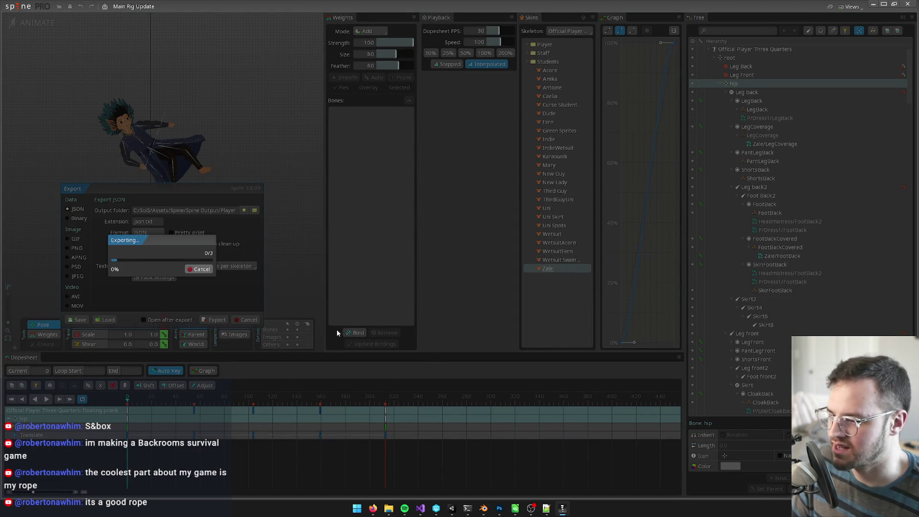
left_click(452, 509)
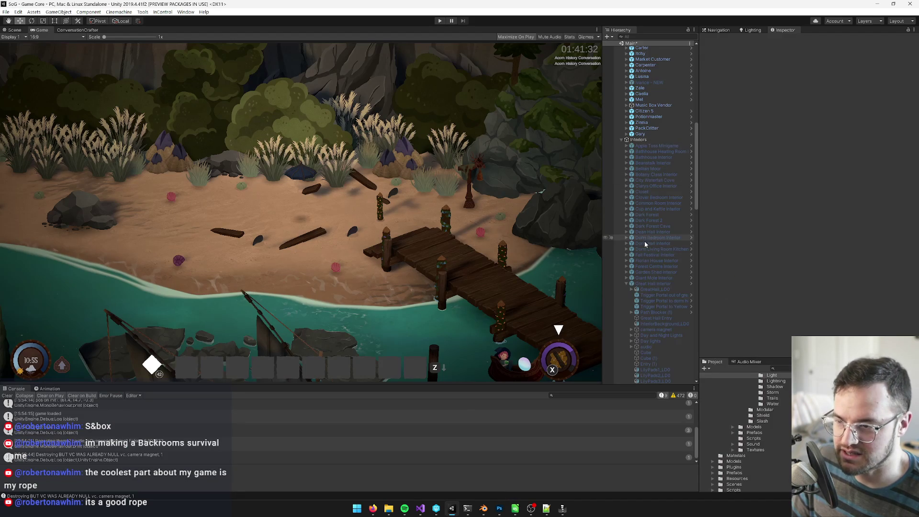
Open the Great Hall Interior prefab for editing in the 3D Scene view
scroll(668, 244, "down", 5)
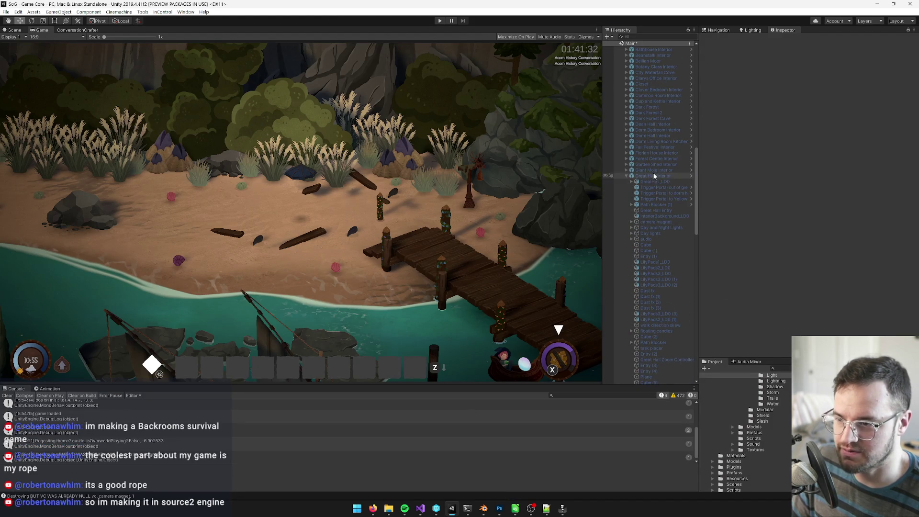
left_click(654, 176)
left_click(691, 176)
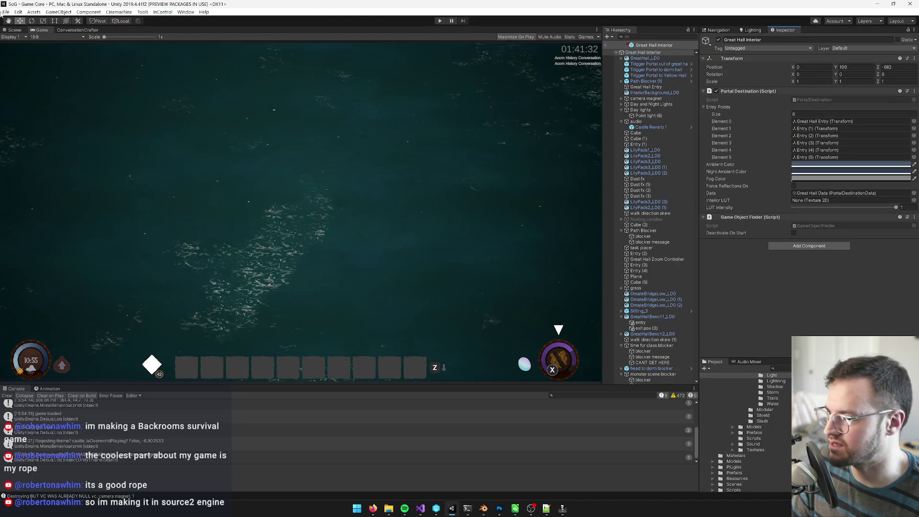
left_click(8, 31)
scroll(660, 301, "down", 6)
scroll(660, 302, "up", 6)
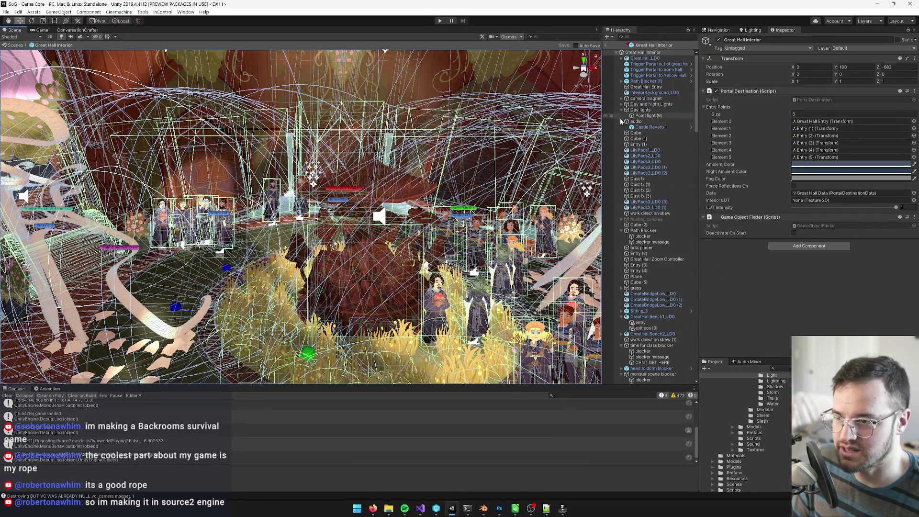
scroll(646, 381, "down", 15)
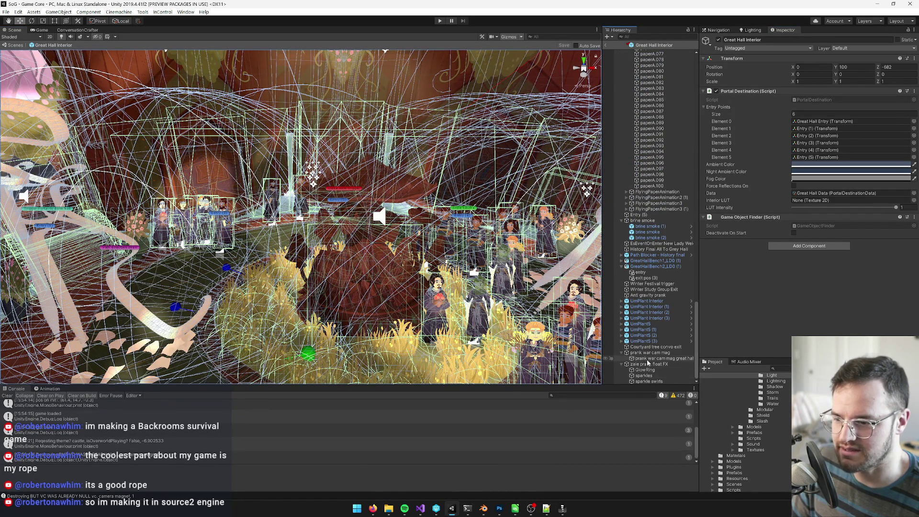
Select zale prank float FX and set its Transform Position Y to 17.5
double_click(647, 365)
left_click_drag(201, 143, 287, 143)
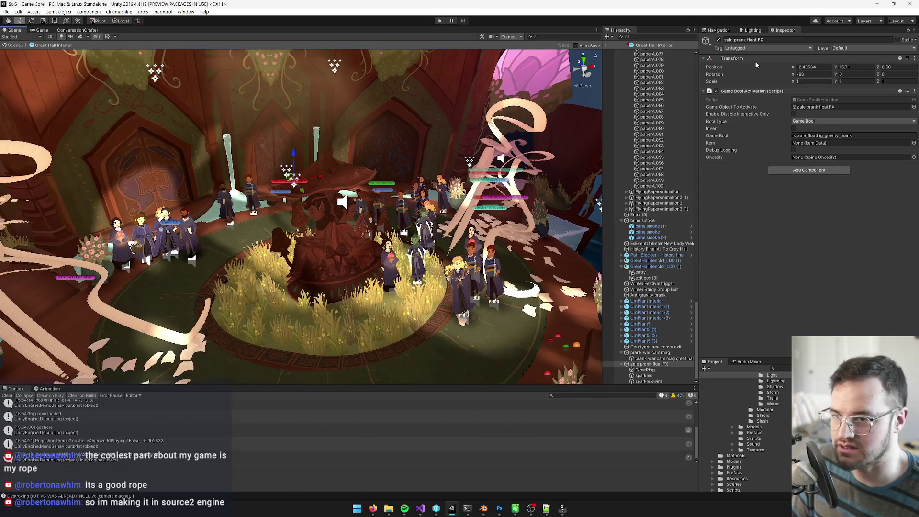
right_click(739, 59)
left_click(776, 107)
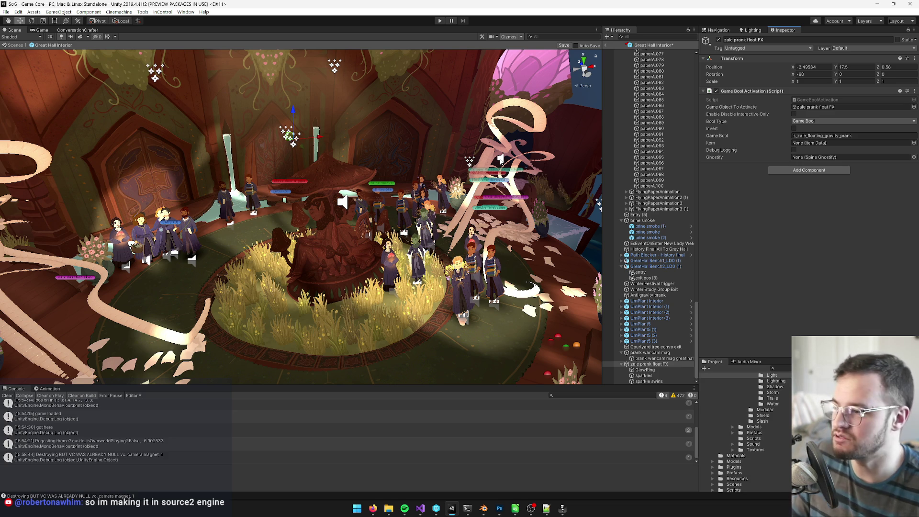
left_click_drag(380, 225, 435, 211, "alt")
key("alt+Tab")
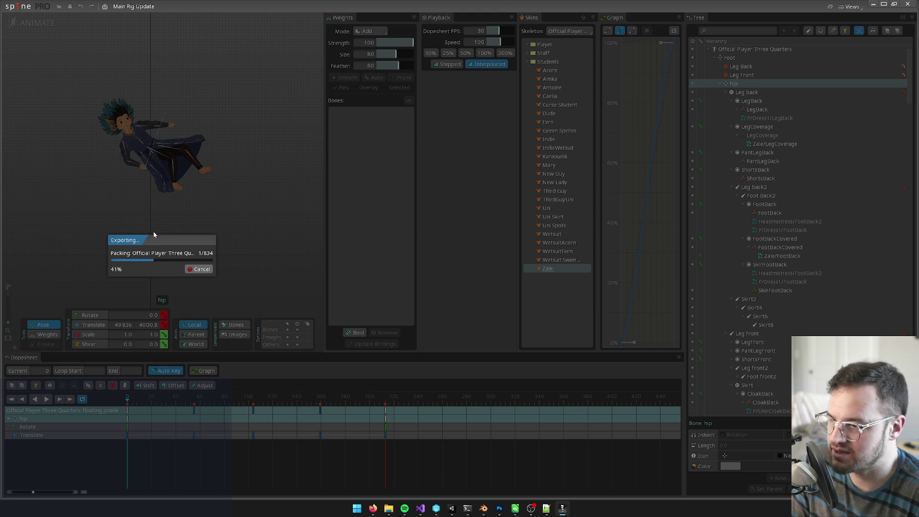
left_click_drag(148, 240, 187, 228)
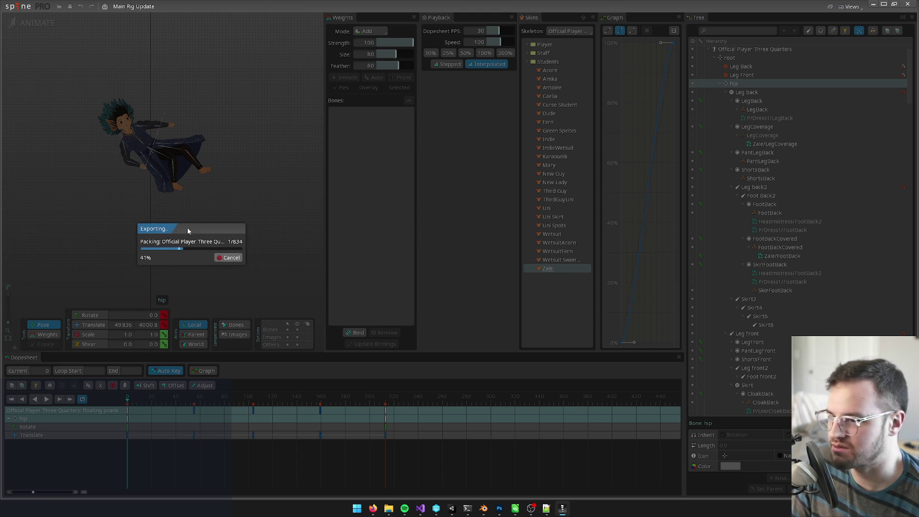